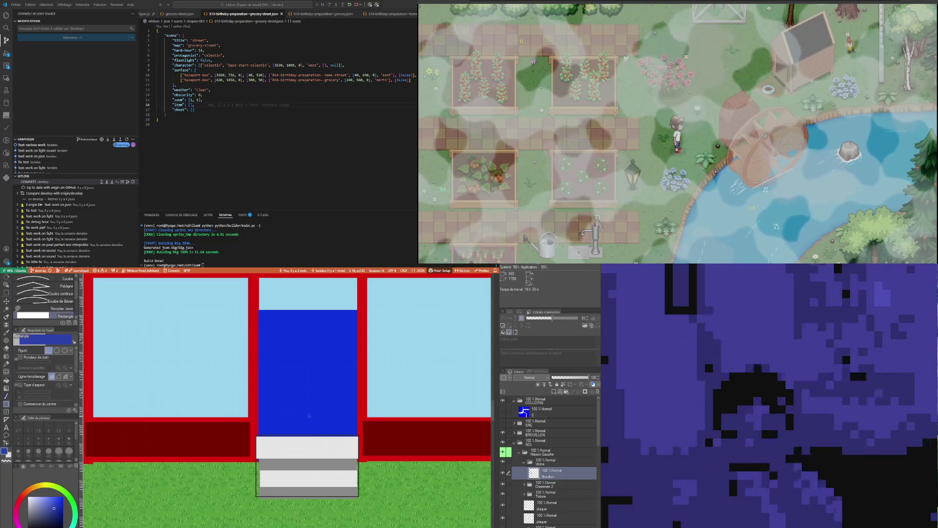
Replace the filled door panel with a line-only lighter-blue rectangle outline on the blue door
drag(344, 424, 343, 424)
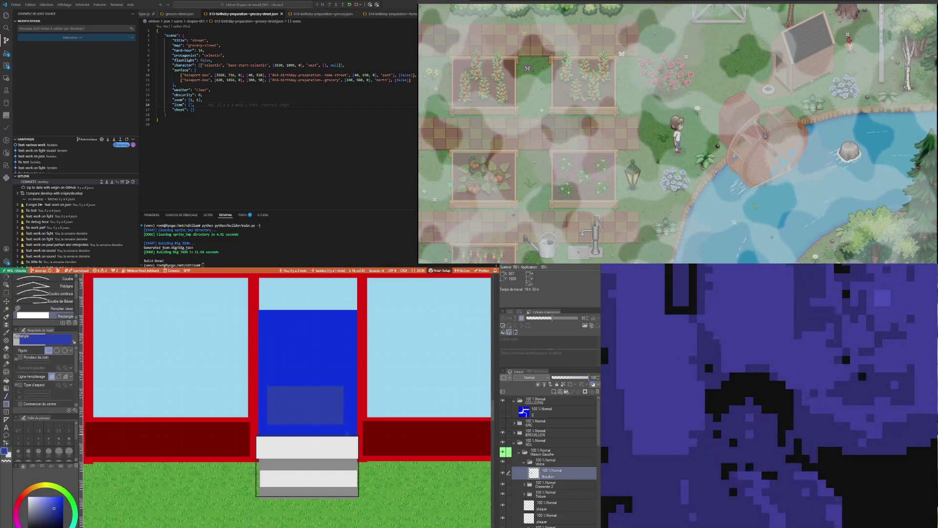
key(ctrl+z)
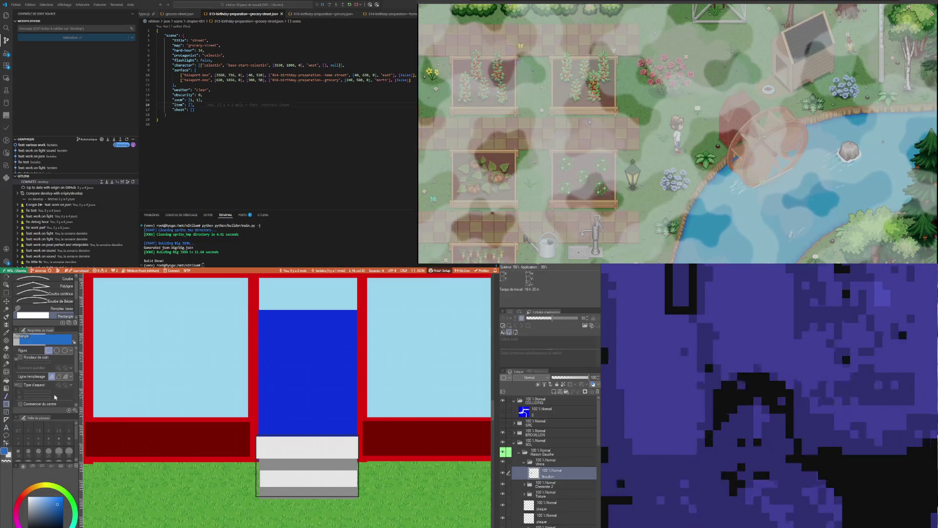
click(59, 376)
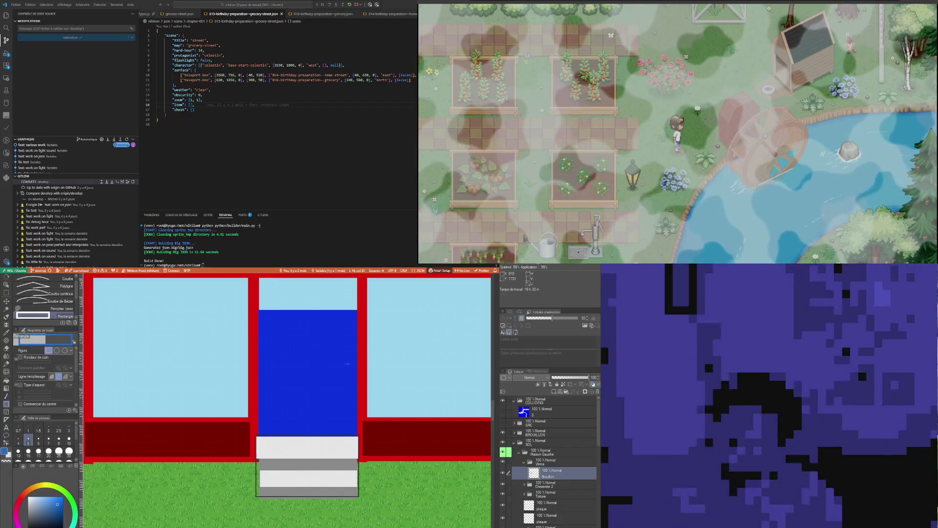
drag(274, 391, 334, 422)
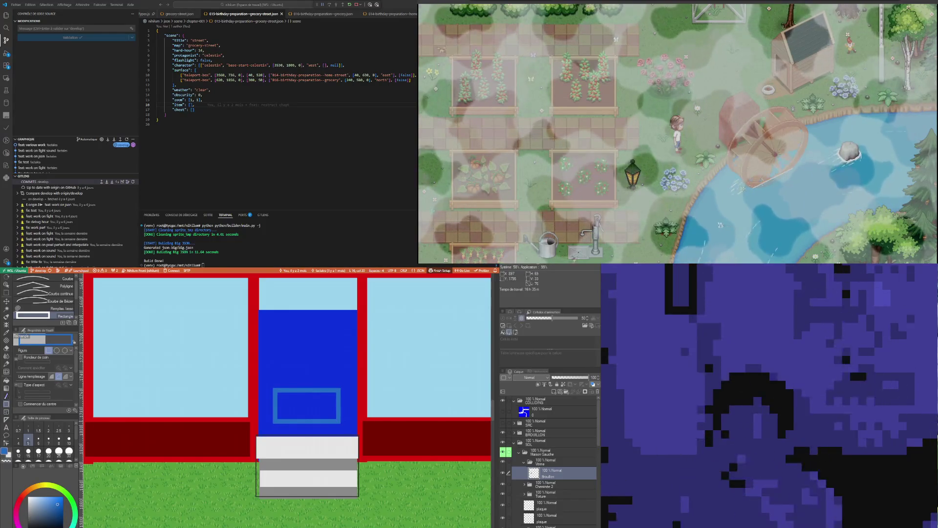
scroll(277, 414, down, 5)
scroll(277, 413, up, 1)
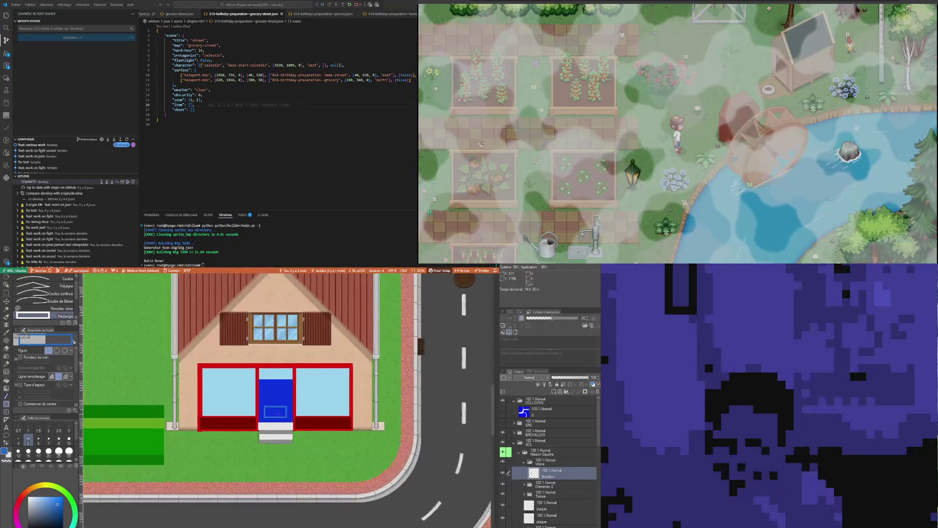
scroll(277, 413, up, 4)
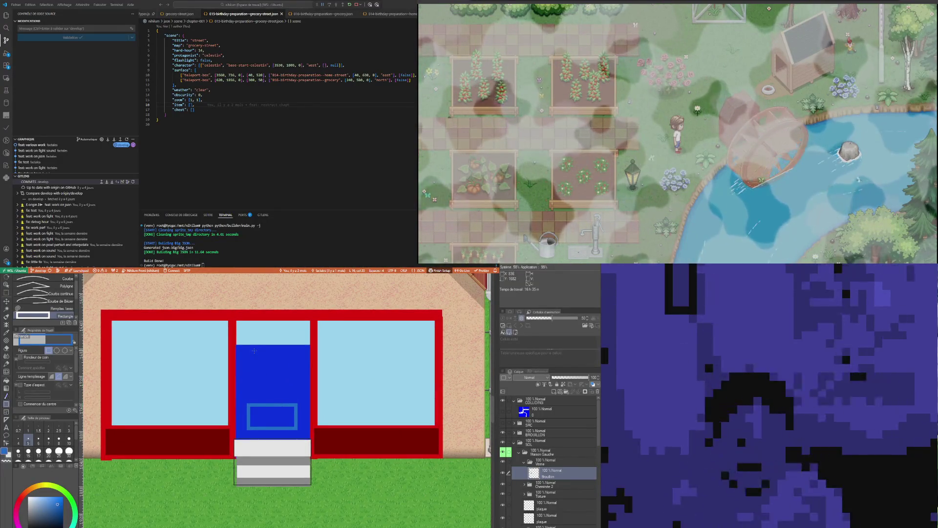
scroll(259, 362, down, 2)
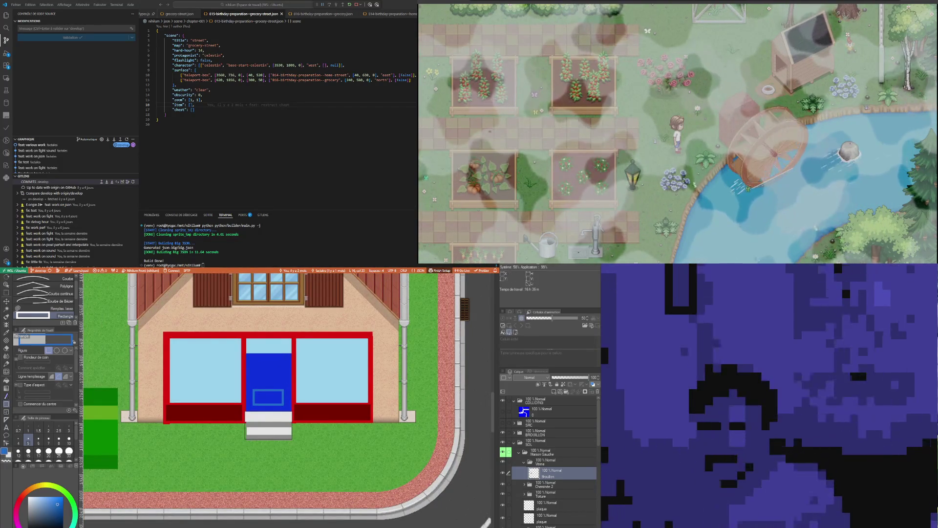
scroll(286, 400, down, 6)
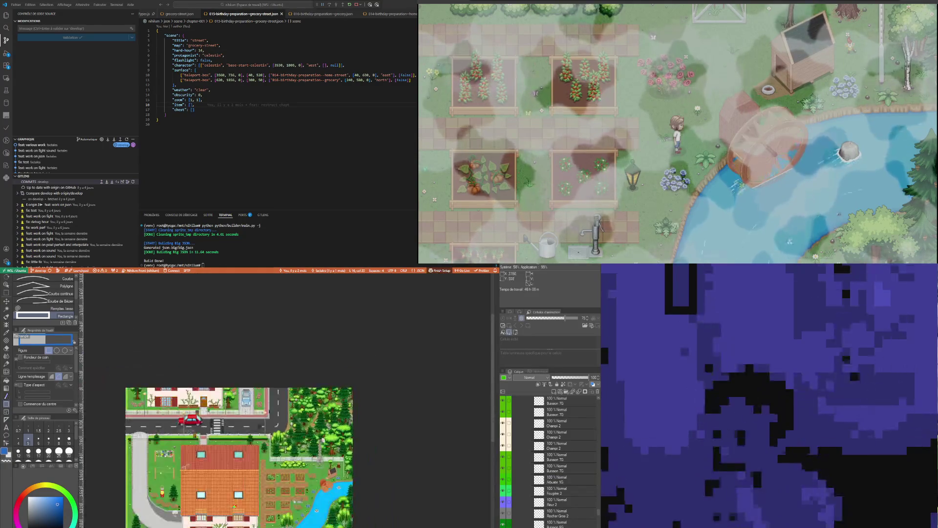
scroll(556, 408, up, 3)
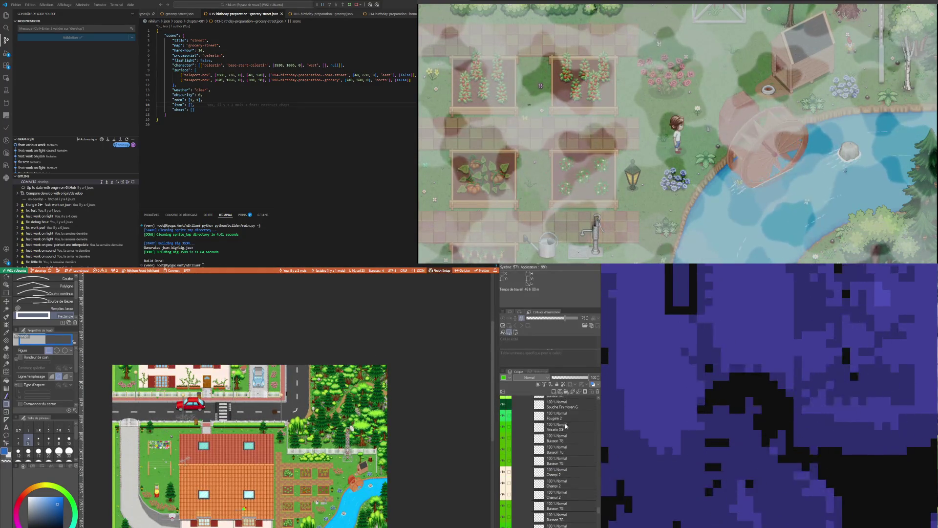
drag(599, 510, 599, 402)
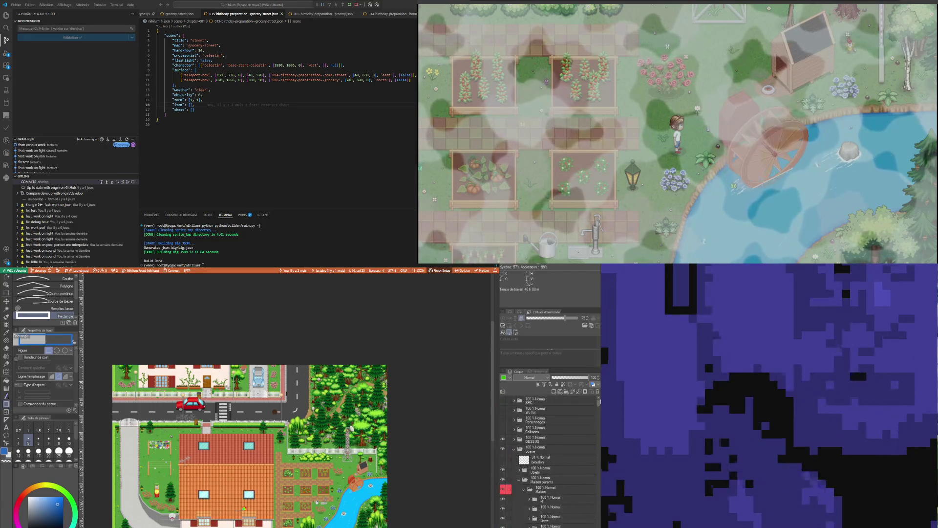
click(517, 422)
click(514, 421)
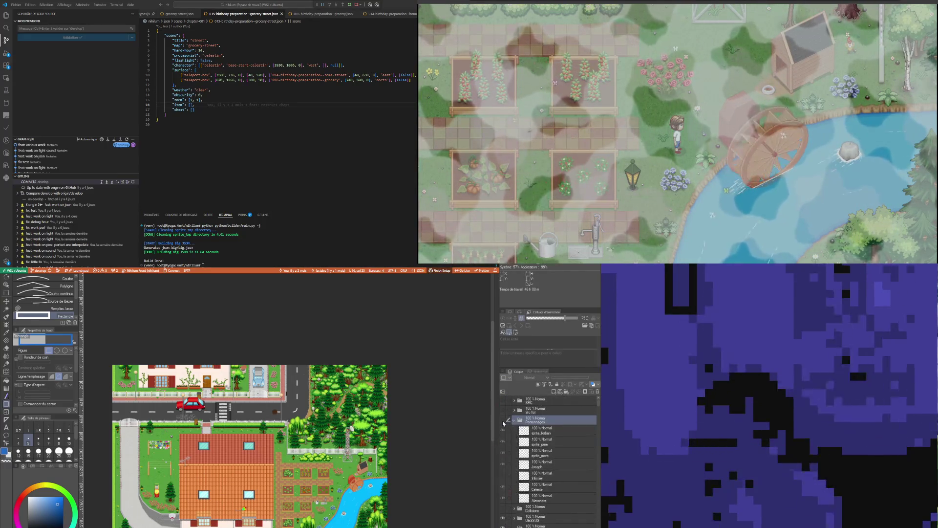
click(544, 454)
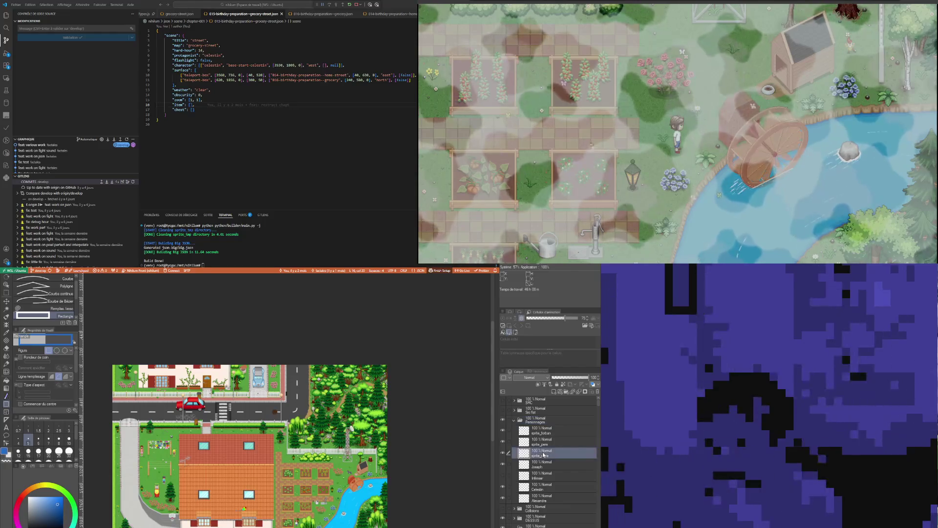
click(541, 423)
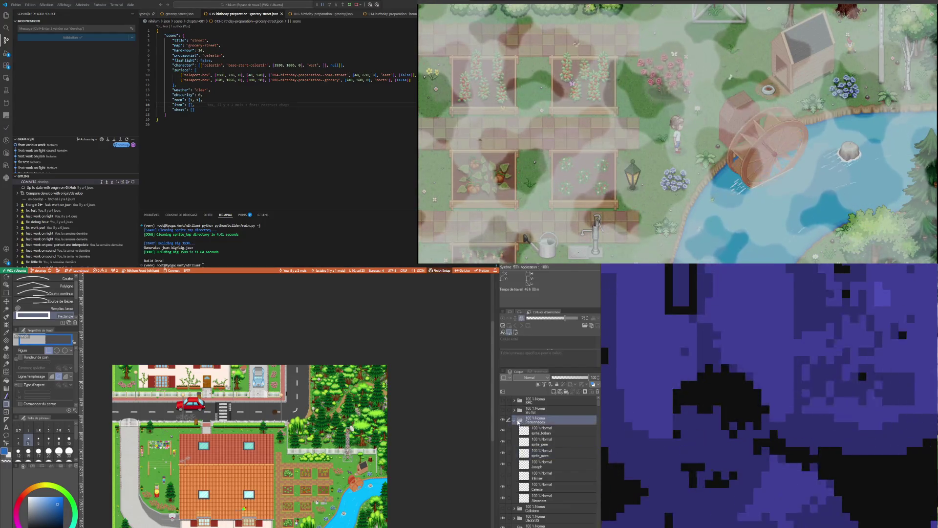
click(514, 420)
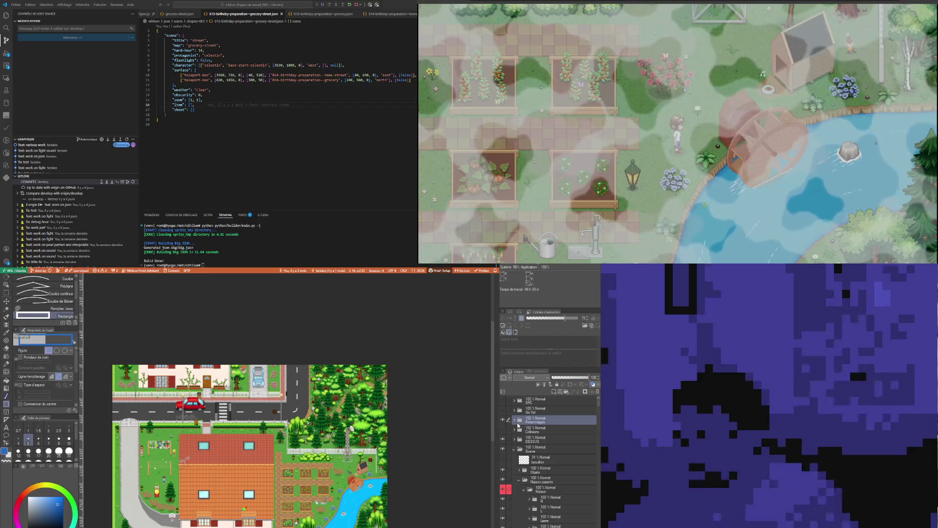
click(502, 419)
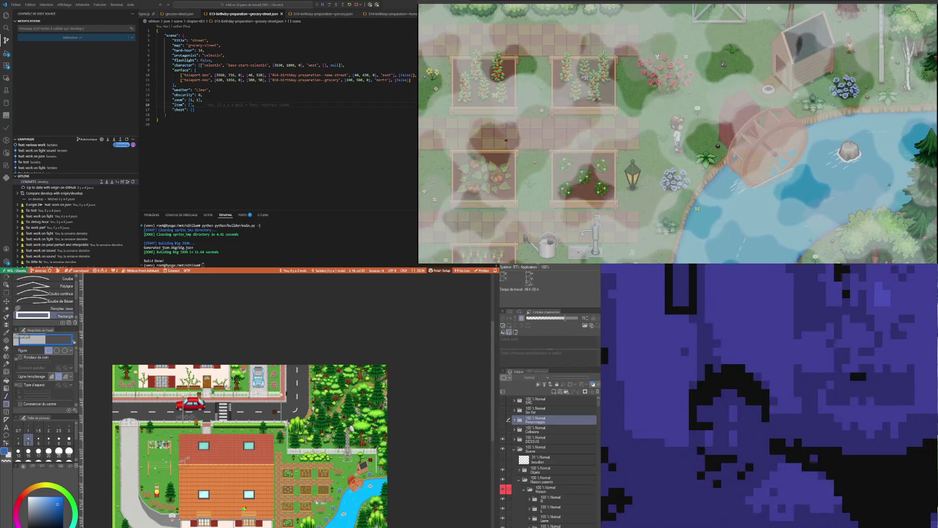
key(ctrl+Tab)
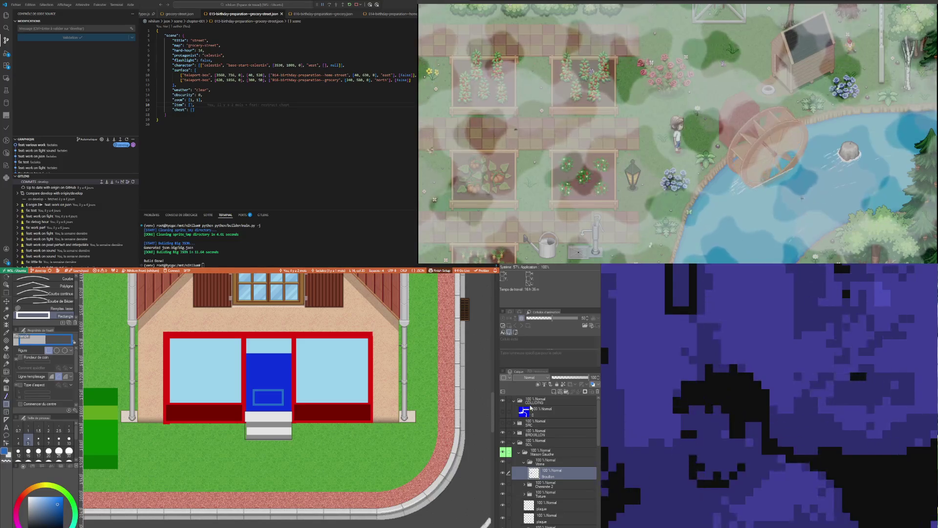
Paste the Personnages folder into the expanded BROUILLON folder above the Dessus layer
click(523, 434)
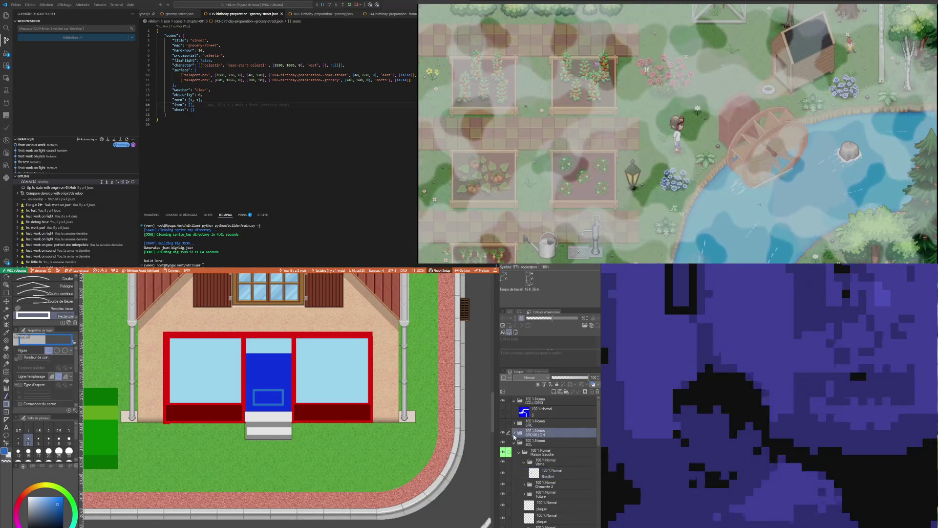
click(514, 433)
click(562, 445)
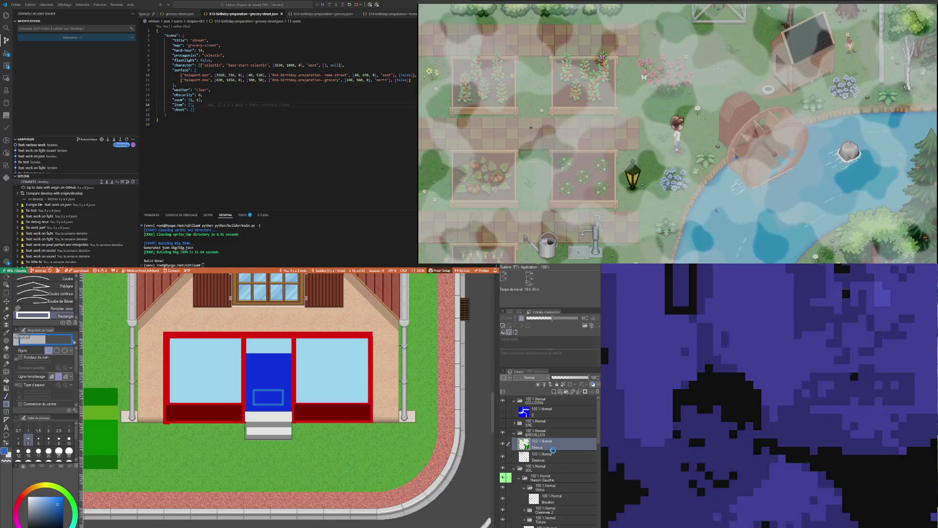
key(ctrl+v)
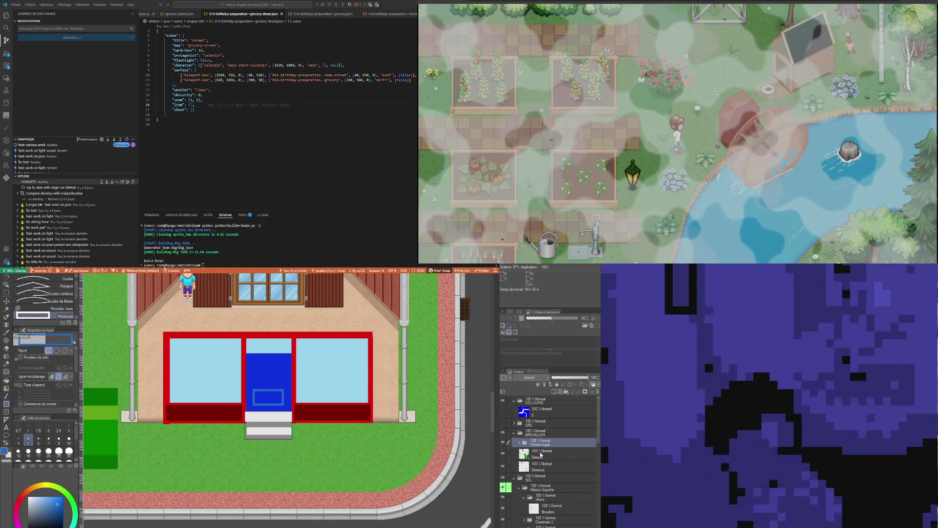
scroll(284, 382, down, 5)
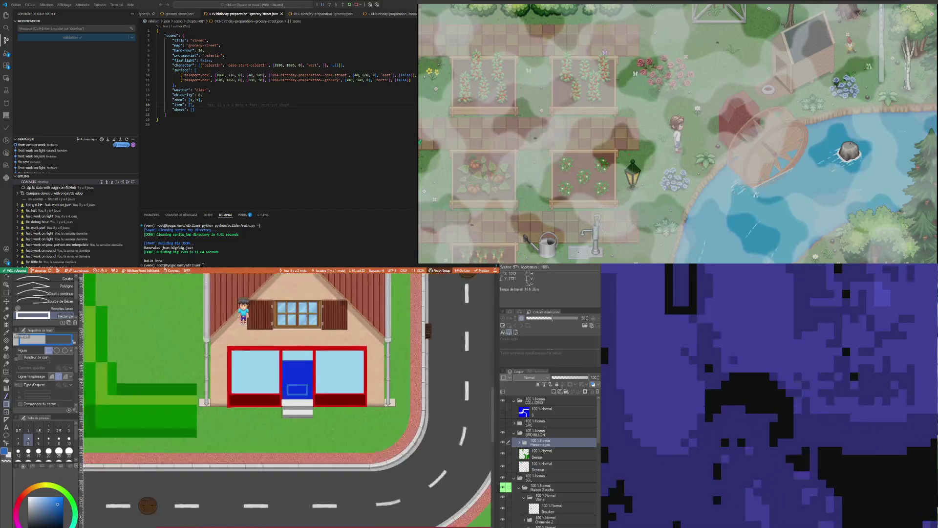
scroll(336, 480, up, 5)
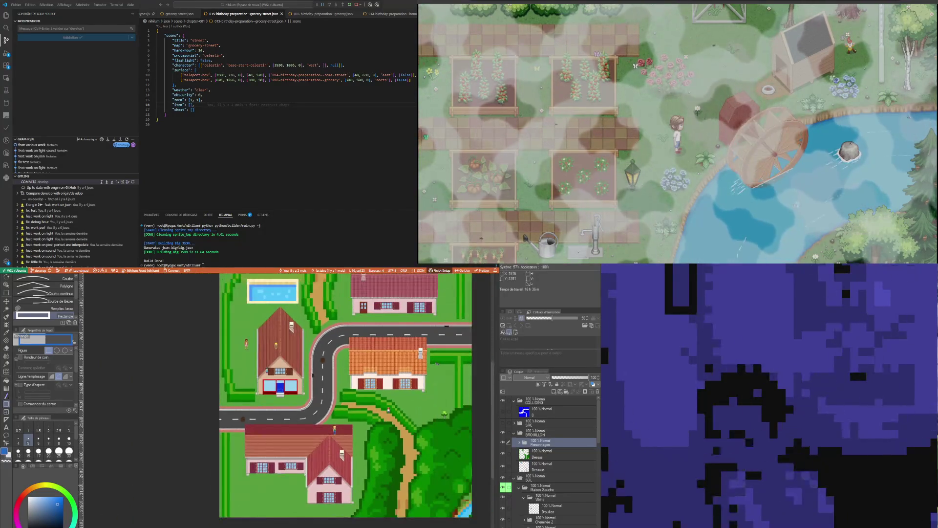
scroll(287, 401, down, 3)
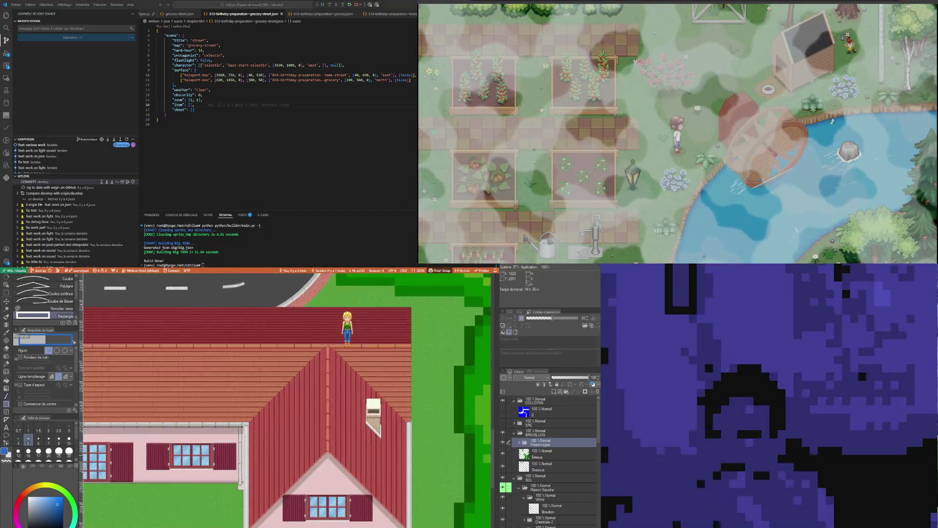
scroll(287, 400, up, 2)
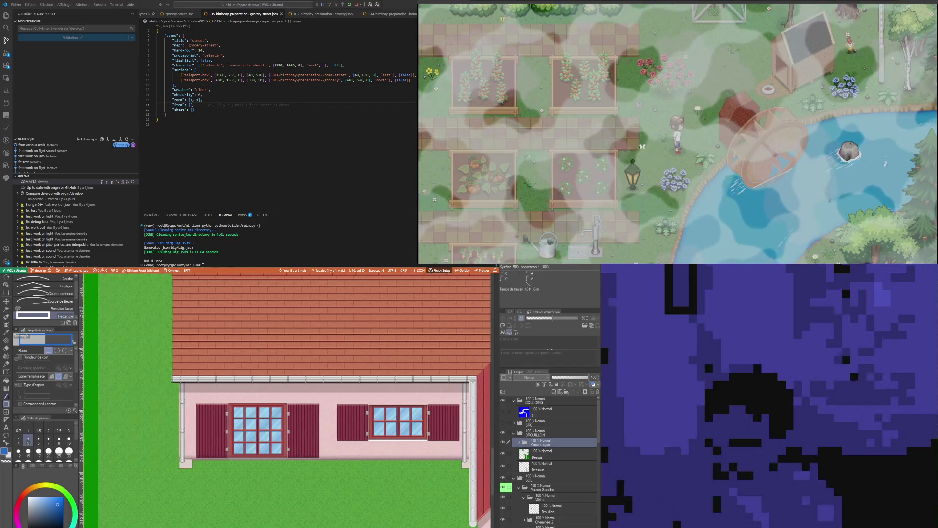
scroll(277, 356, down, 2)
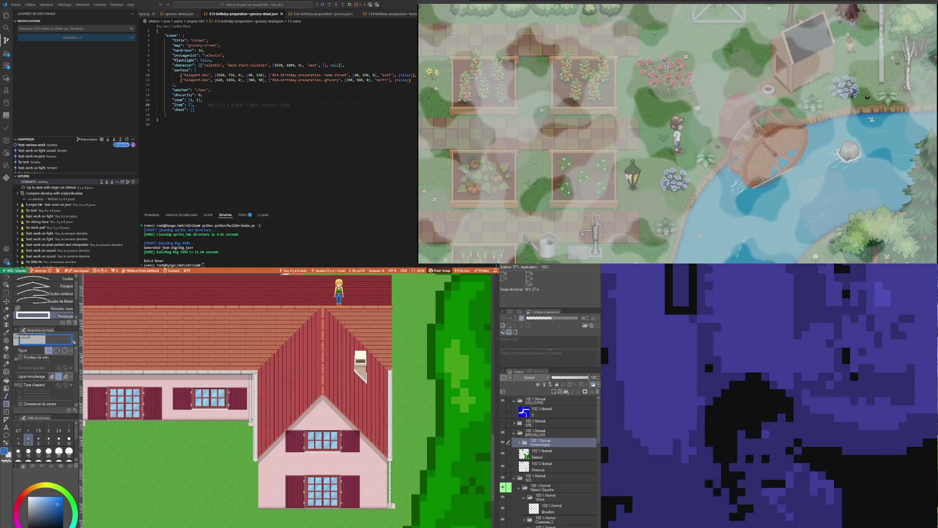
scroll(273, 343, up, 6)
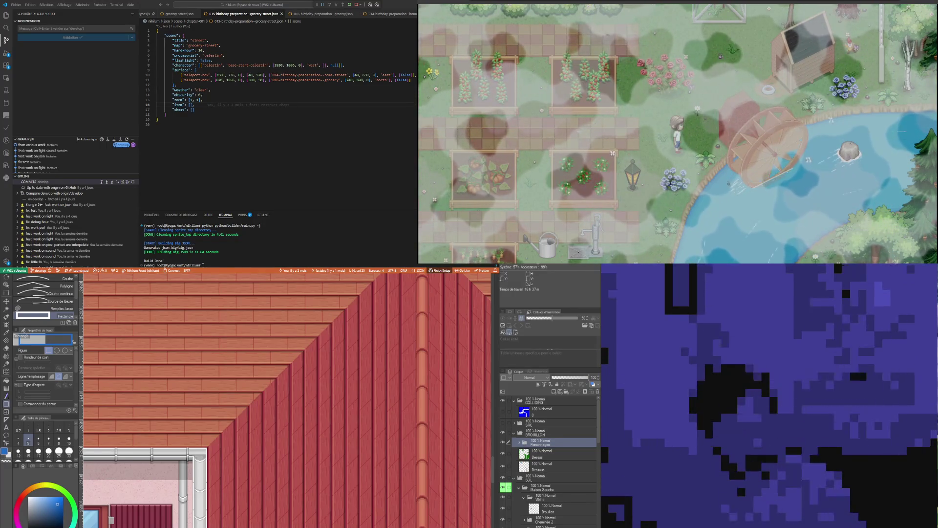
scroll(338, 435, down, 3)
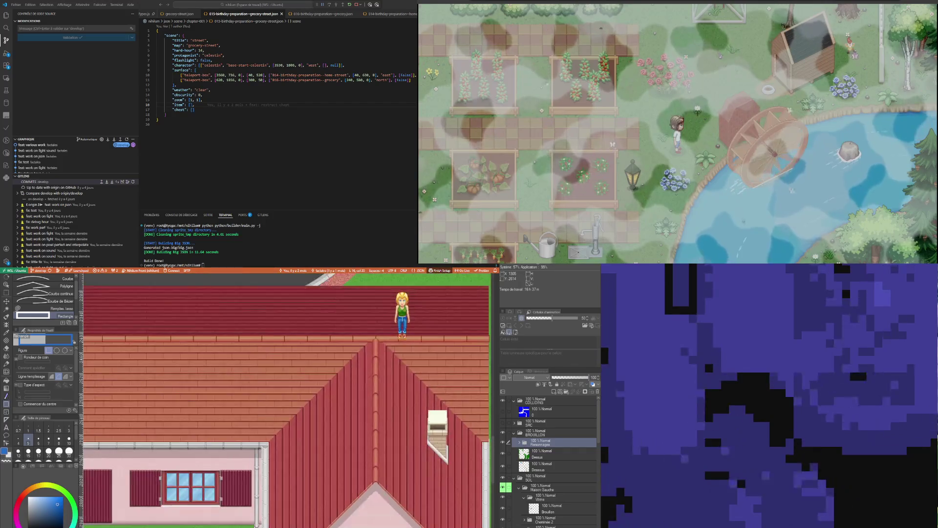
scroll(366, 338, up, 3)
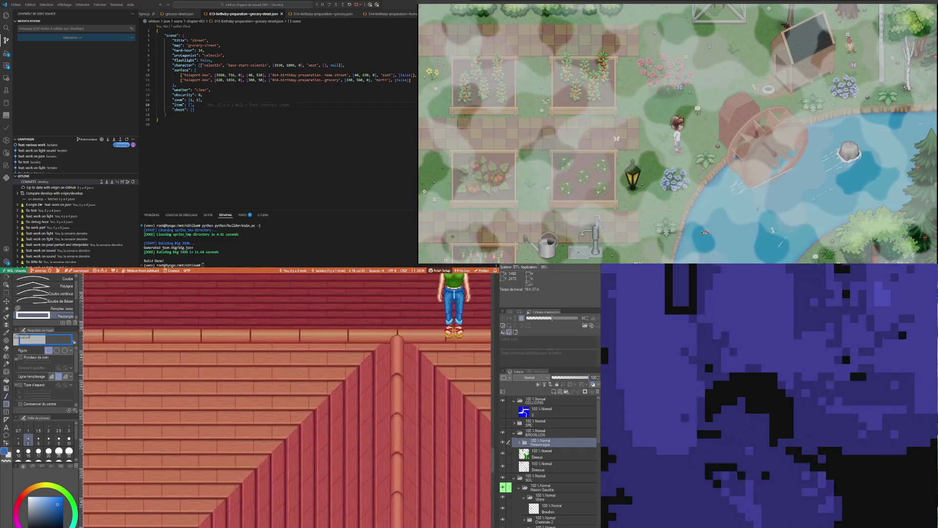
scroll(362, 342, down, 2)
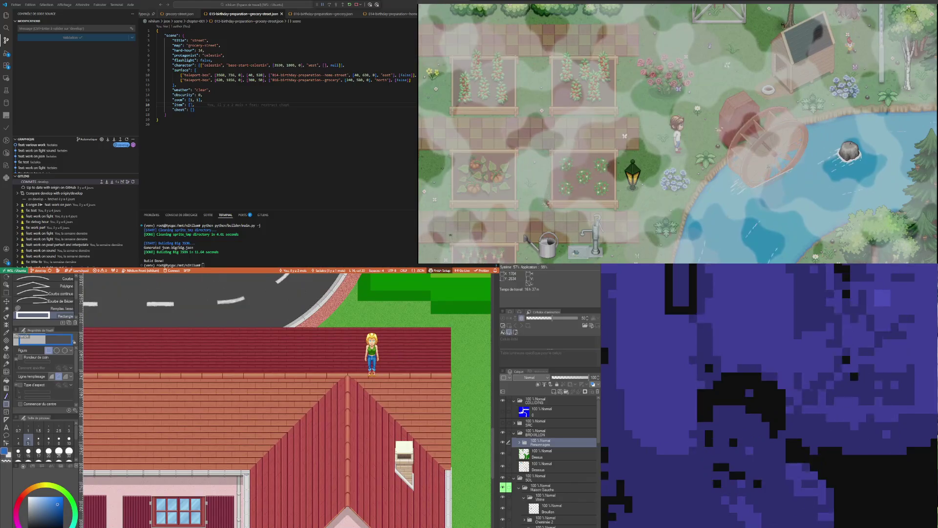
scroll(362, 342, up, 1)
scroll(362, 342, up, 1)
scroll(362, 342, down, 1)
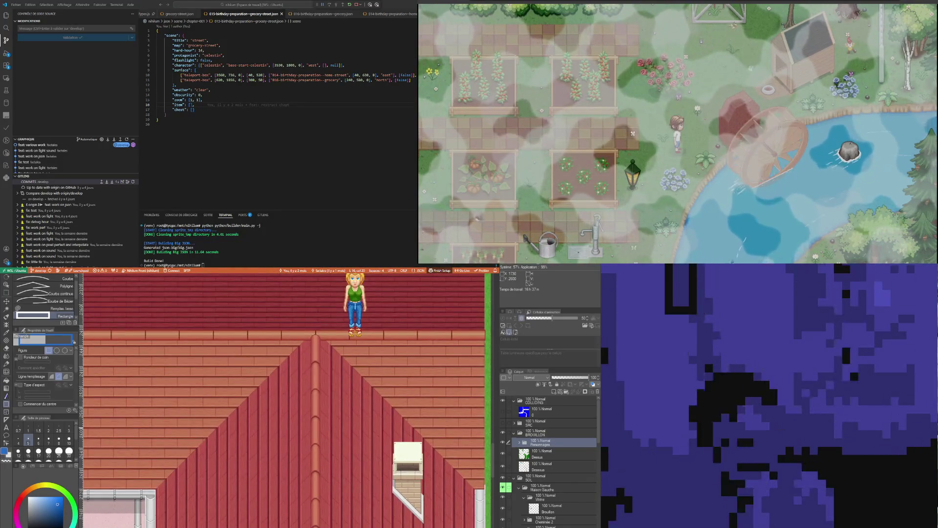
scroll(362, 342, up, 1)
scroll(289, 401, down, 2)
scroll(288, 400, up, 4)
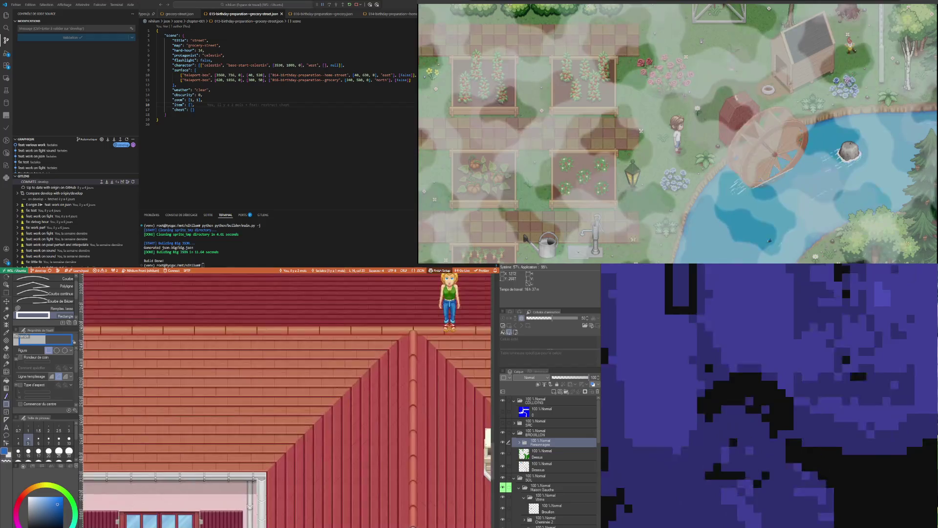
scroll(288, 400, up, 2)
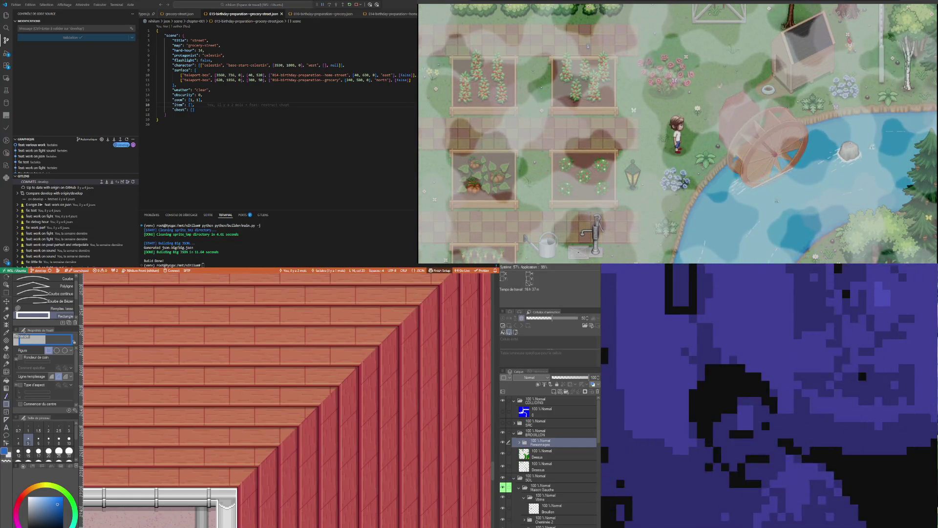
scroll(289, 401, down, 5)
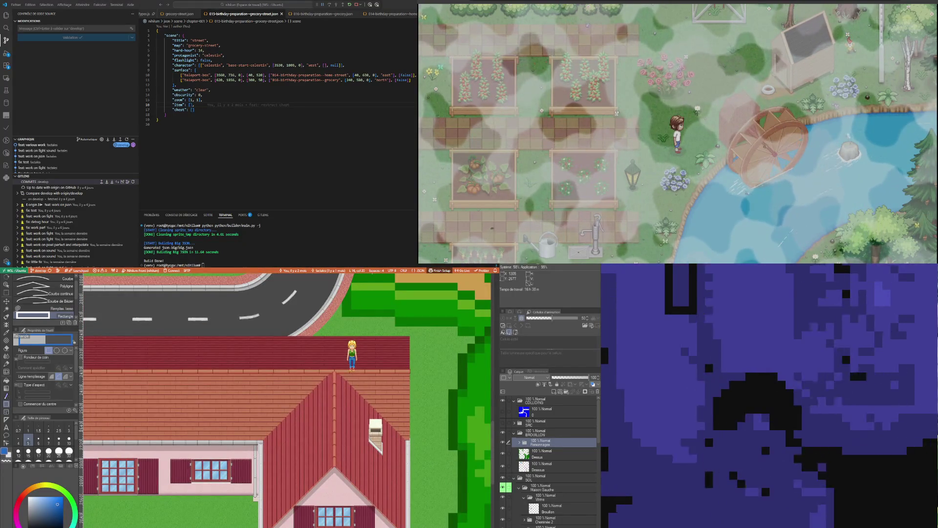
scroll(217, 489, up, 1)
scroll(229, 433, up, 2)
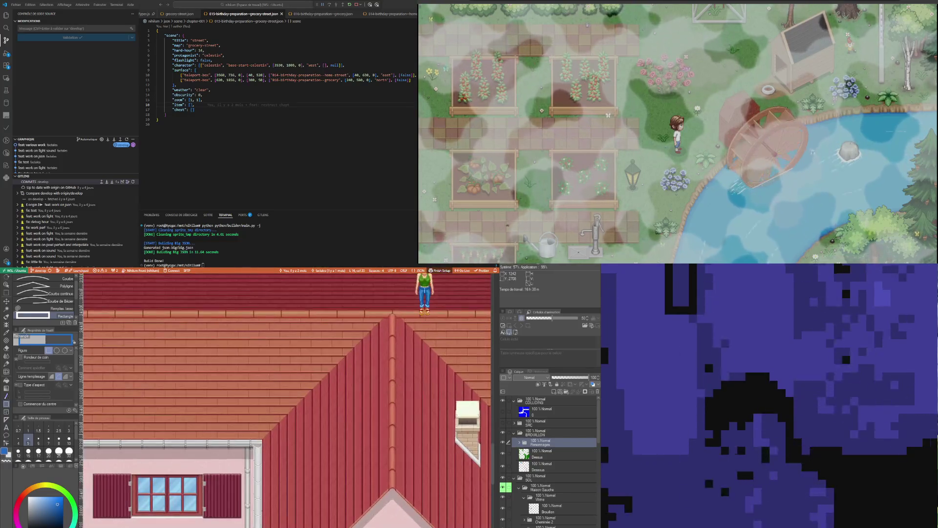
scroll(276, 435, up, 4)
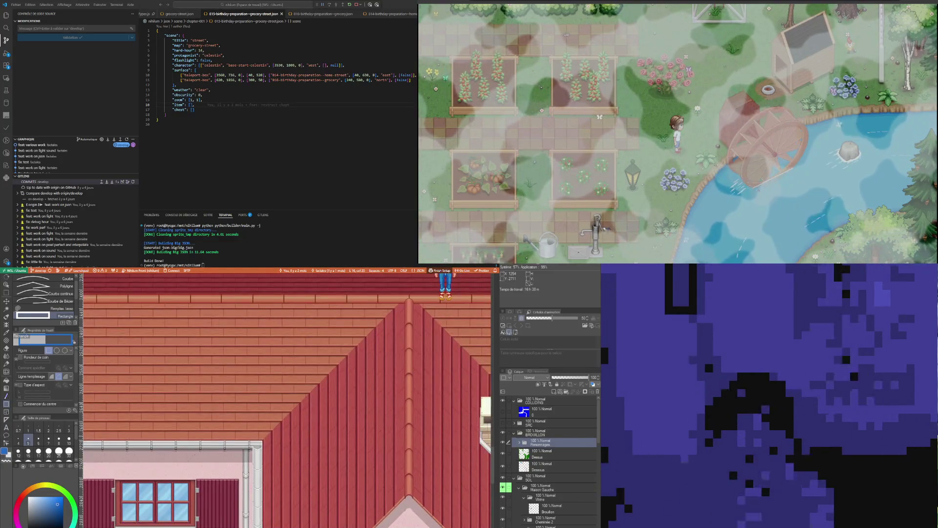
scroll(276, 435, down, 2)
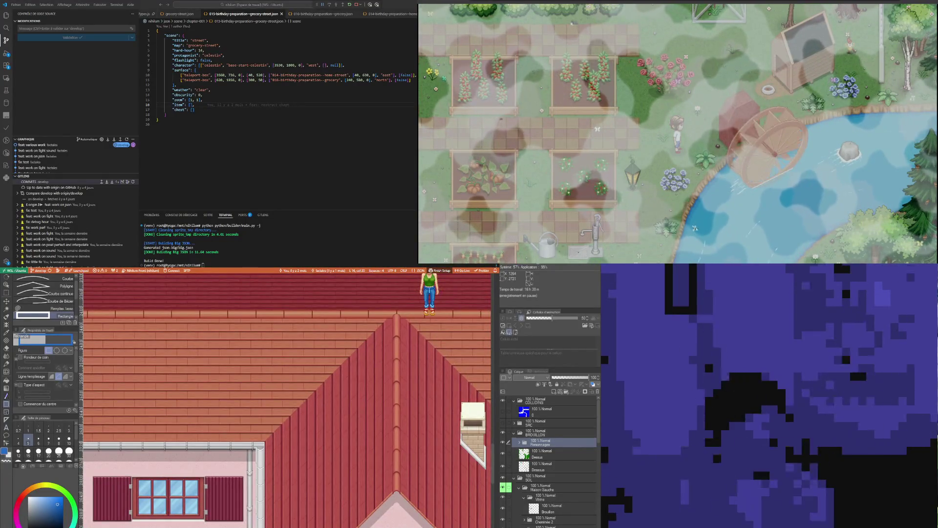
scroll(274, 440, up, 5)
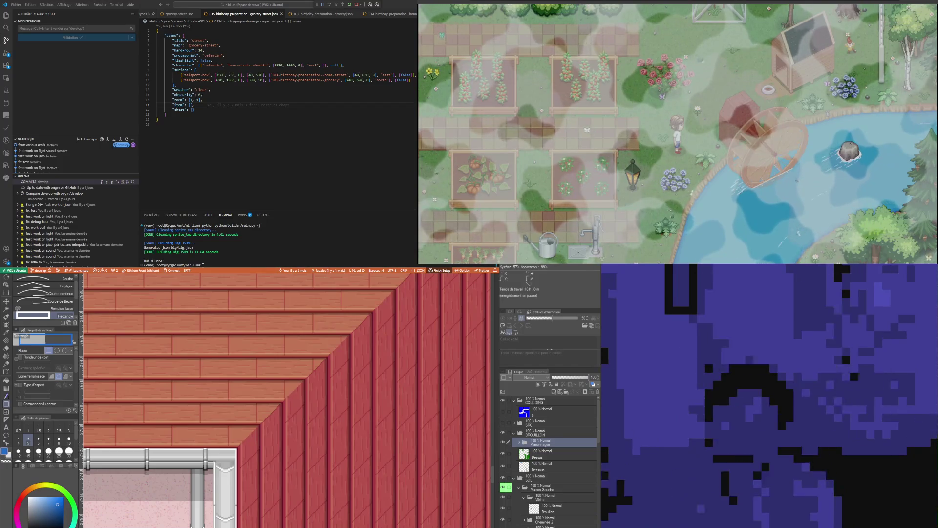
scroll(288, 401, down, 1)
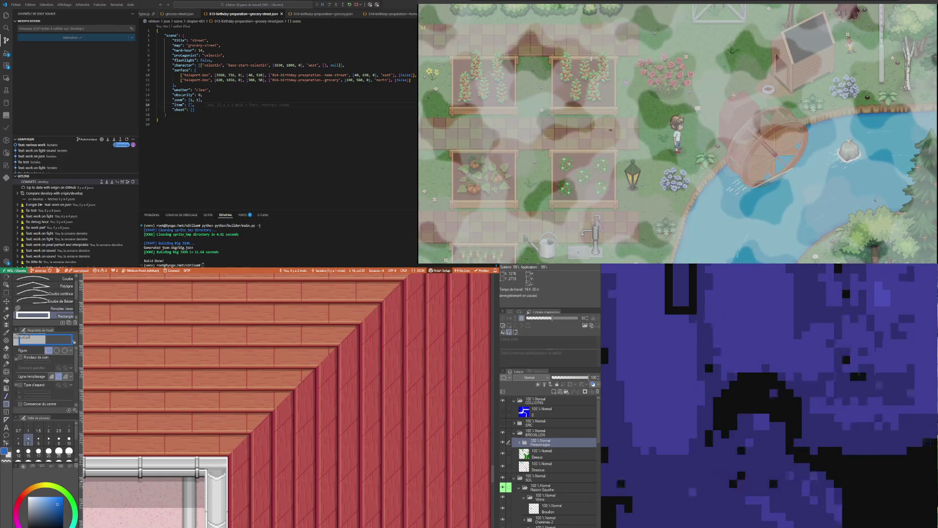
scroll(289, 401, down, 3)
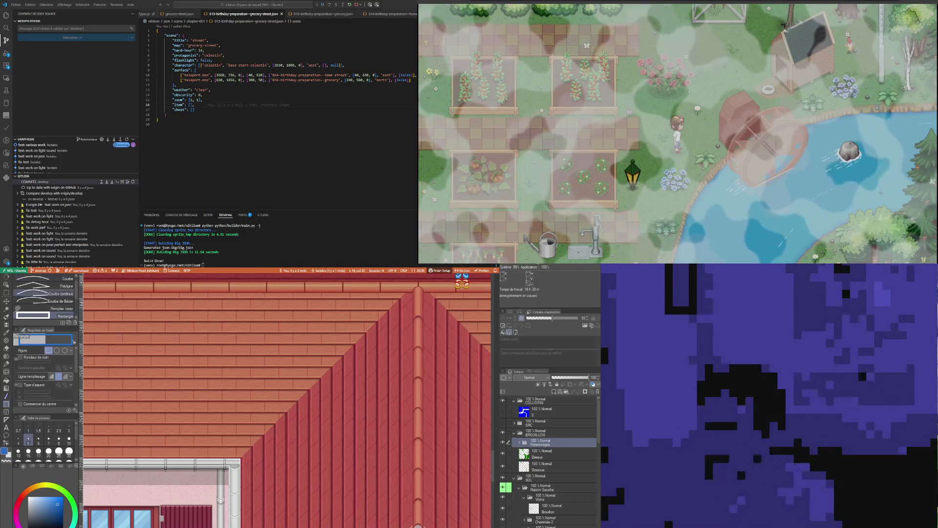
scroll(287, 401, up, 5)
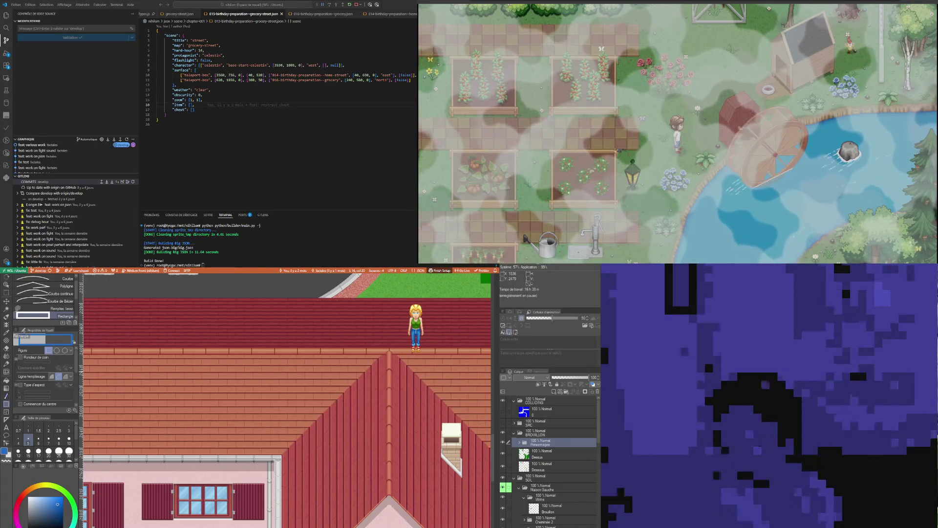
Zoom and pan across the street map, then activate the Operation tool
scroll(287, 401, down, 5)
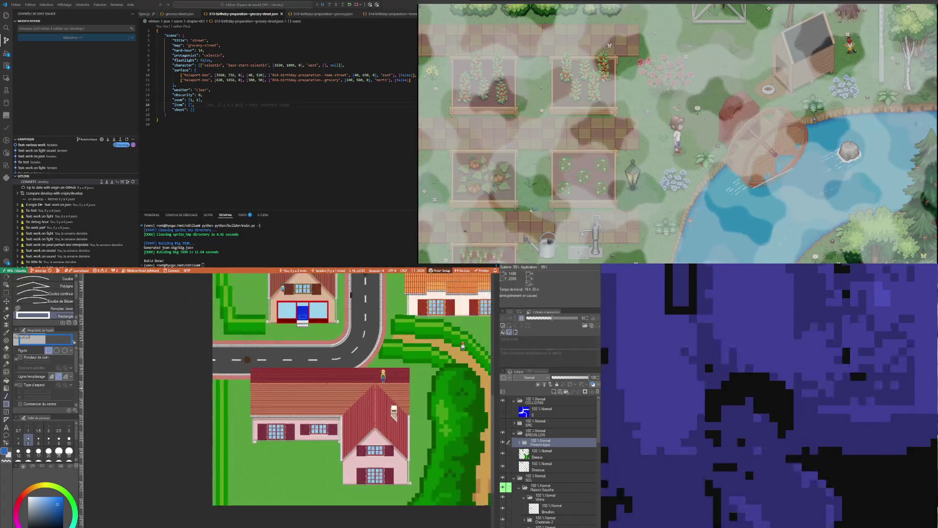
scroll(316, 345, up, 5)
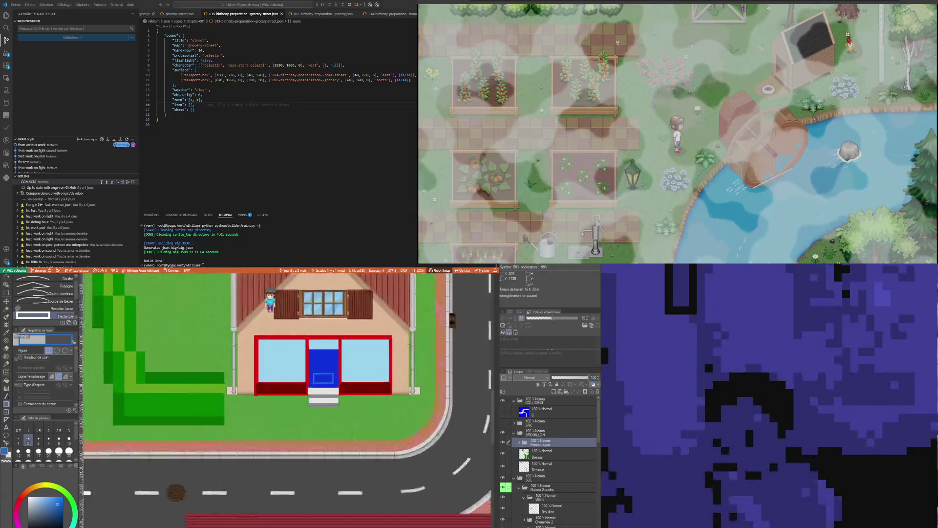
scroll(317, 371, up, 1)
scroll(317, 371, down, 1)
scroll(317, 371, up, 1)
scroll(317, 371, down, 2)
scroll(351, 402, down, 5)
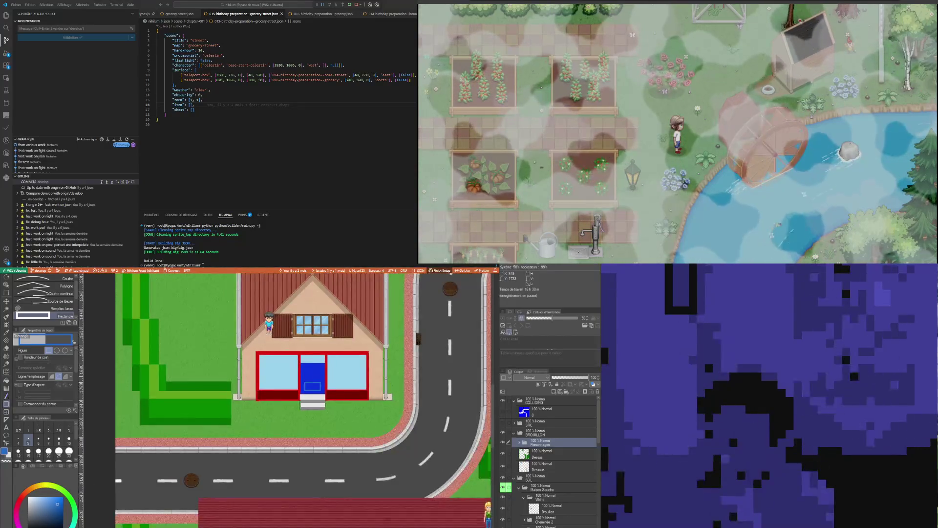
drag(351, 402, 303, 393)
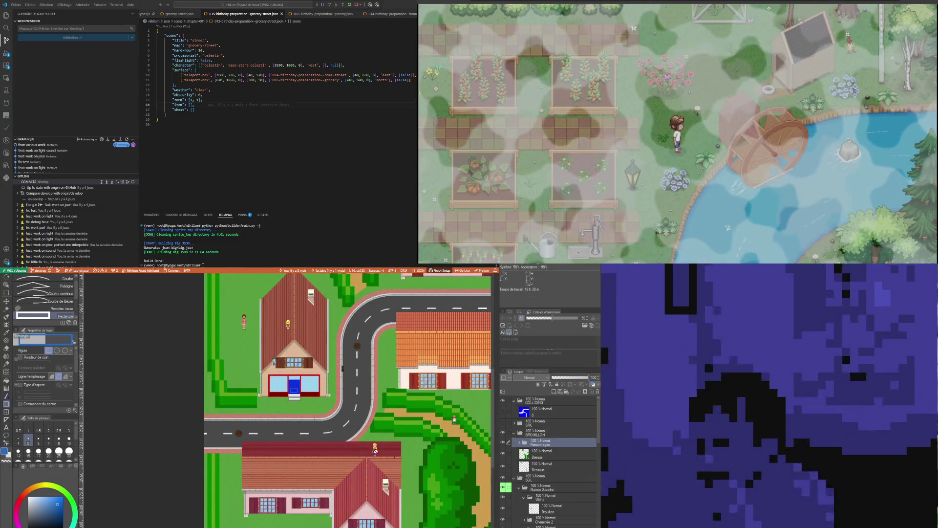
click(8, 284)
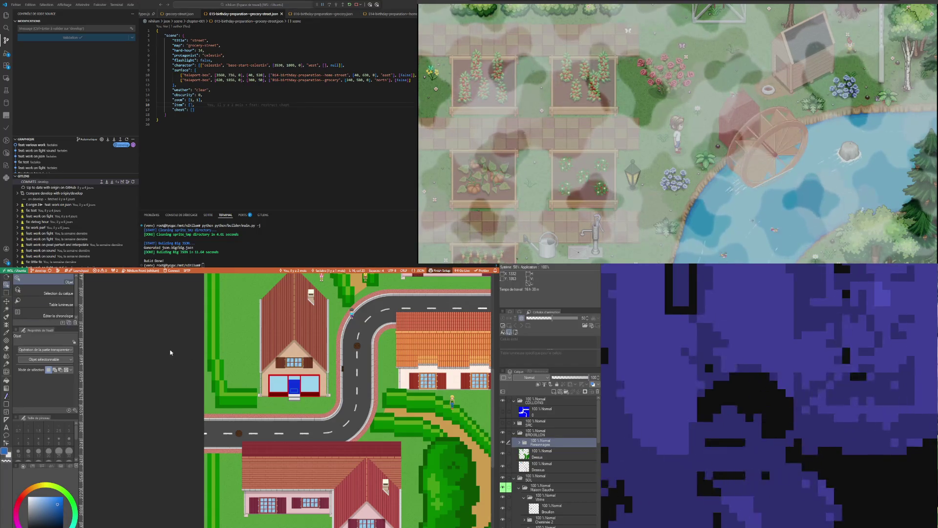
Box-select the character sprite on the path and transform-move it to the shop's blue door
key(m)
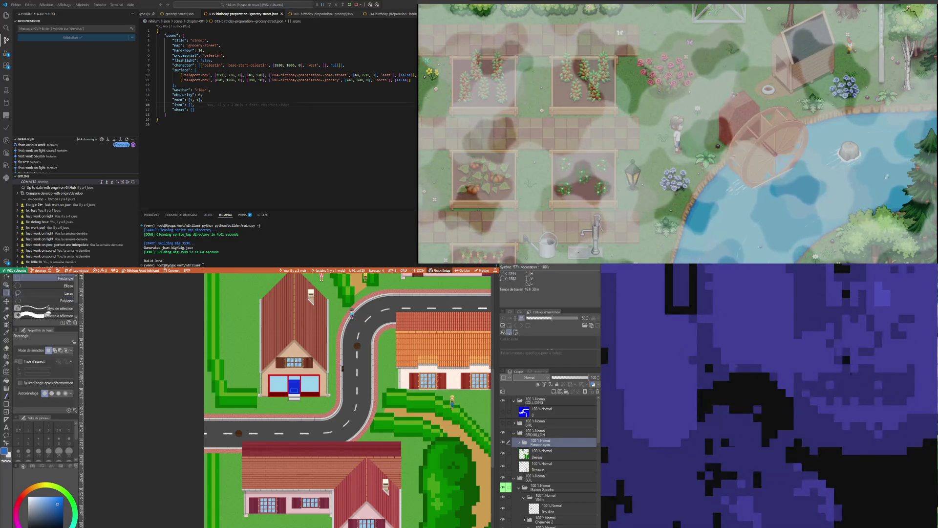
drag(436, 392, 465, 422)
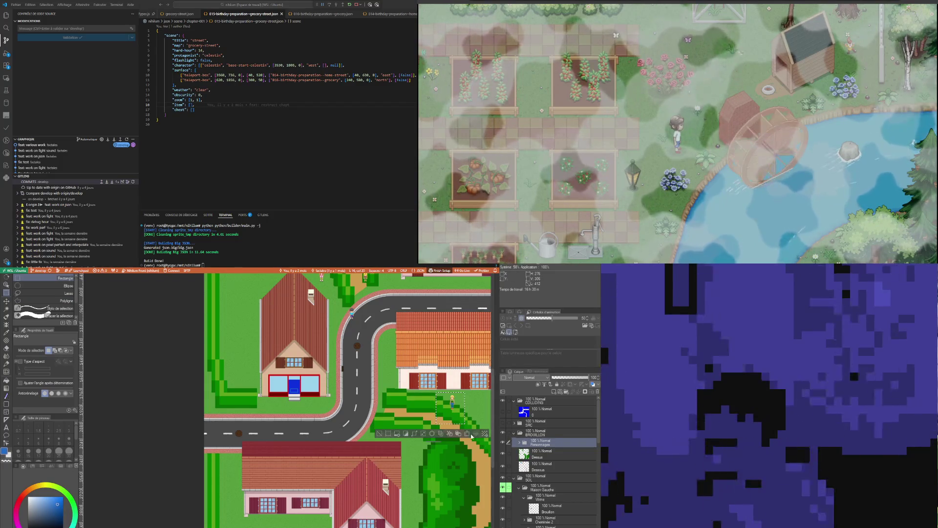
key(ctrl+t)
drag(463, 415, 287, 397)
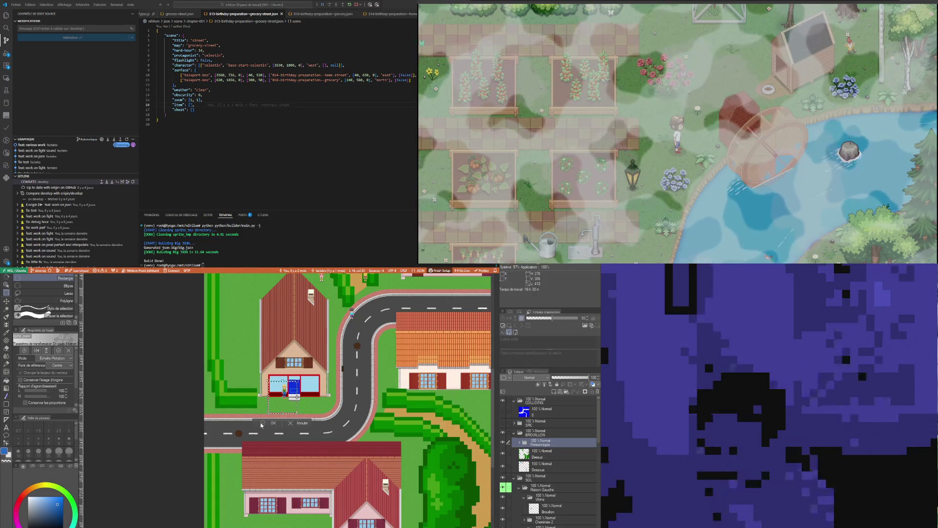
scroll(294, 397, up, 5)
scroll(318, 403, up, 3)
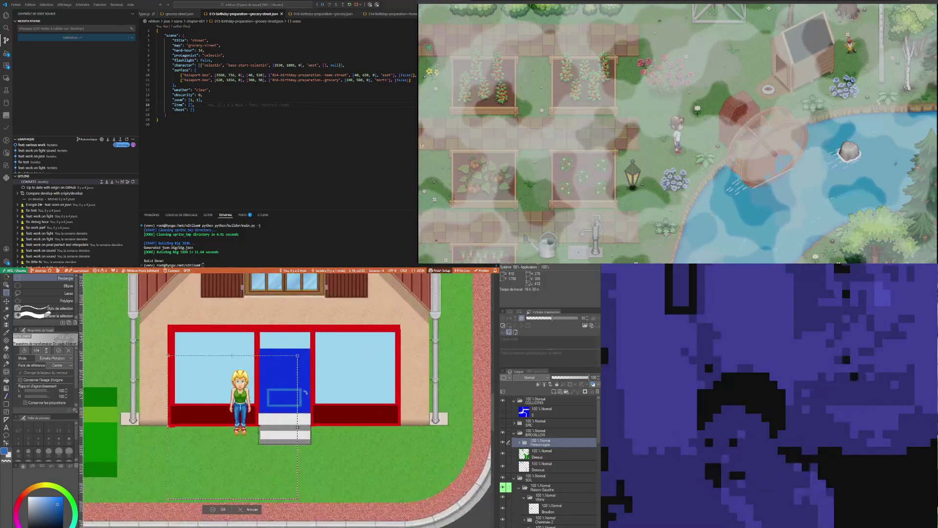
Commit the sprite's new position in front of the red storefront
key(Return)
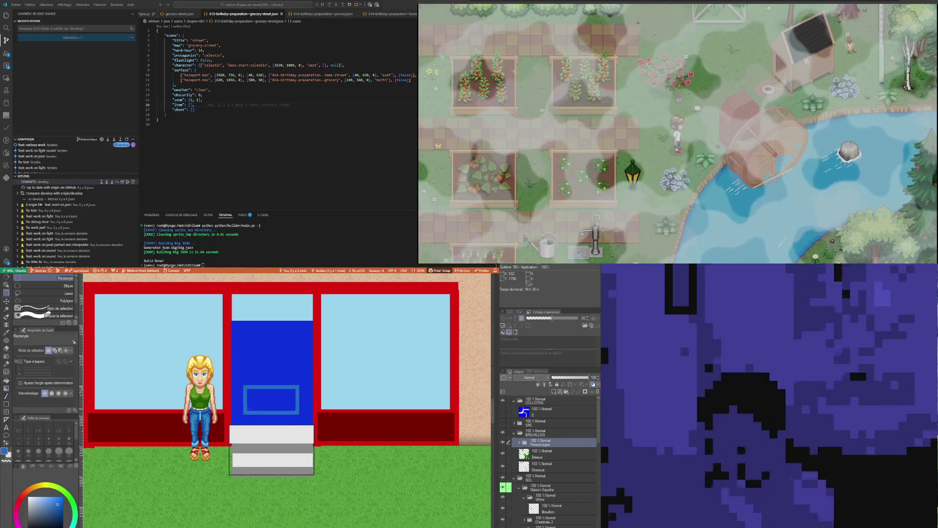
scroll(248, 407, down, 3)
scroll(254, 439, up, 1)
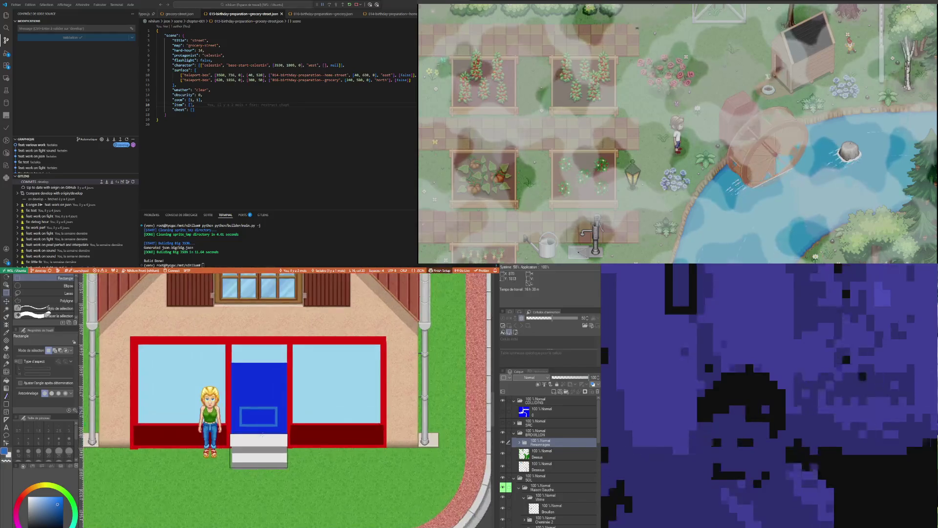
scroll(262, 434, up, 1)
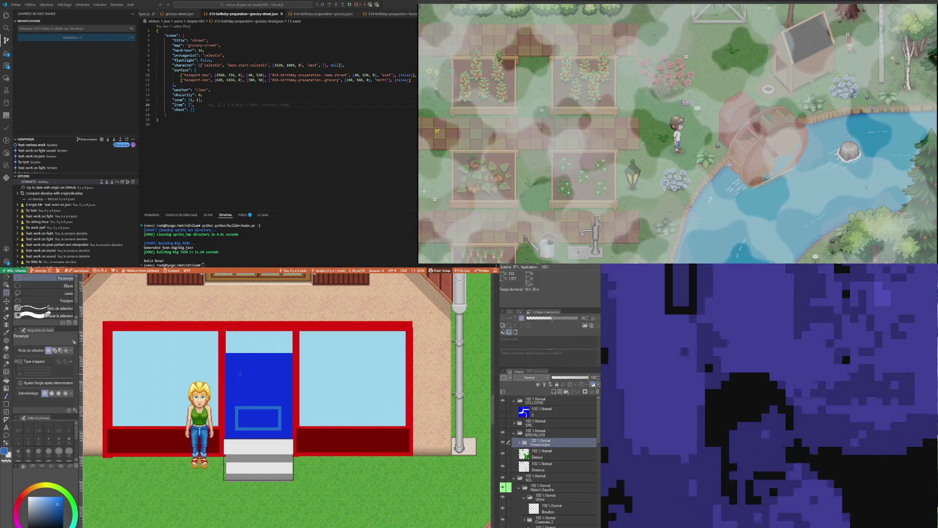
scroll(263, 380, up, 1)
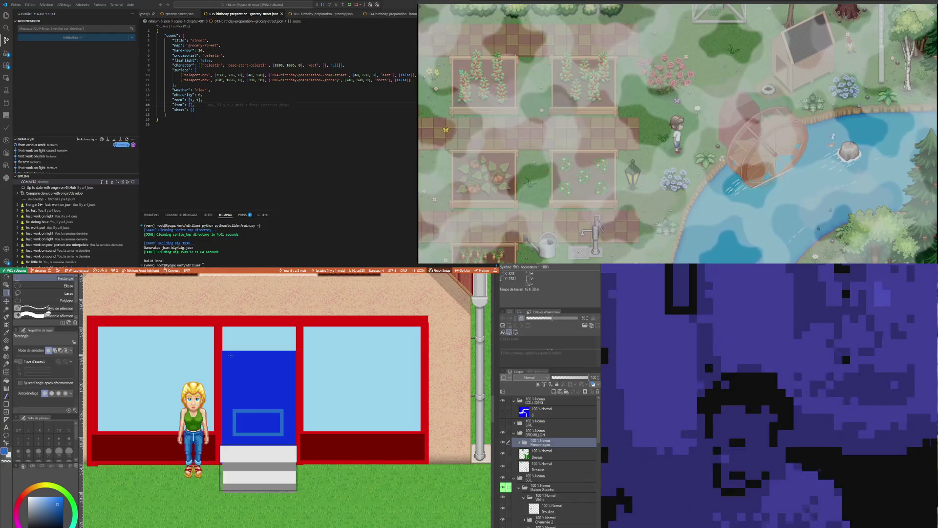
Select and then clear the door area, switching to the eyedropper and pen
drag(229, 353, 266, 406)
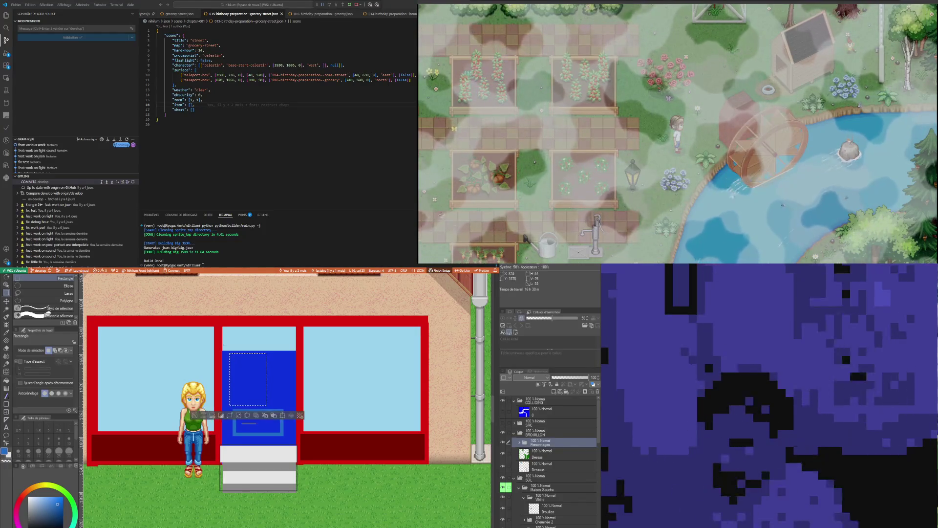
click(238, 348)
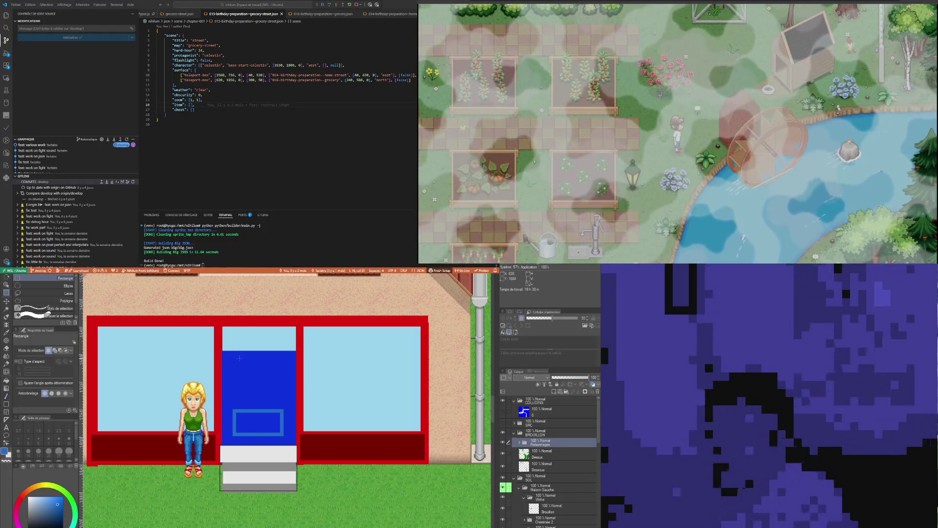
key(i)
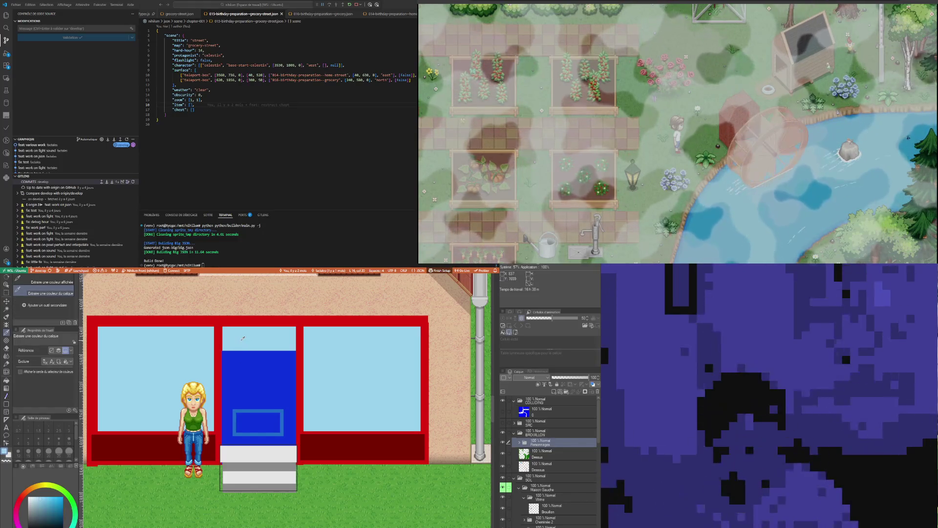
key(p)
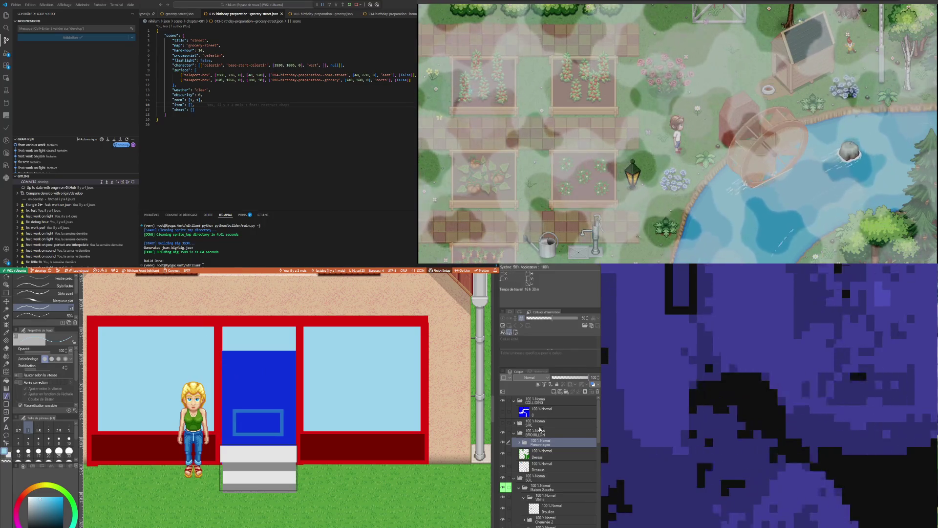
Make Brouillon the working layer and pick the light blue with the eyedropper
scroll(552, 481, down, 4)
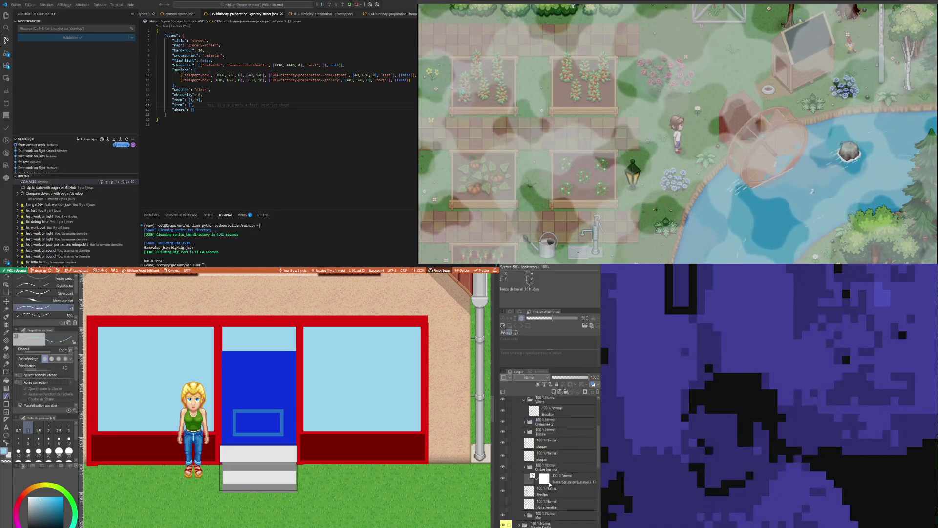
click(7, 286)
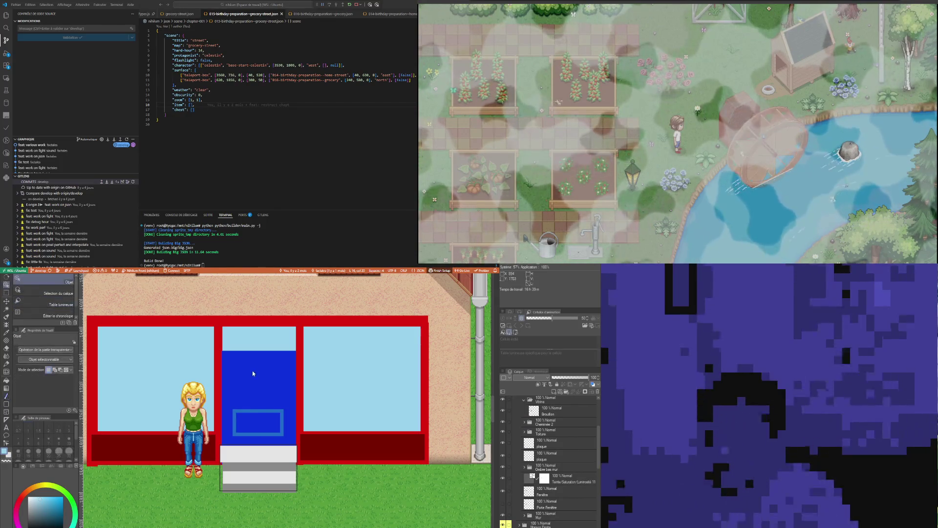
click(550, 410)
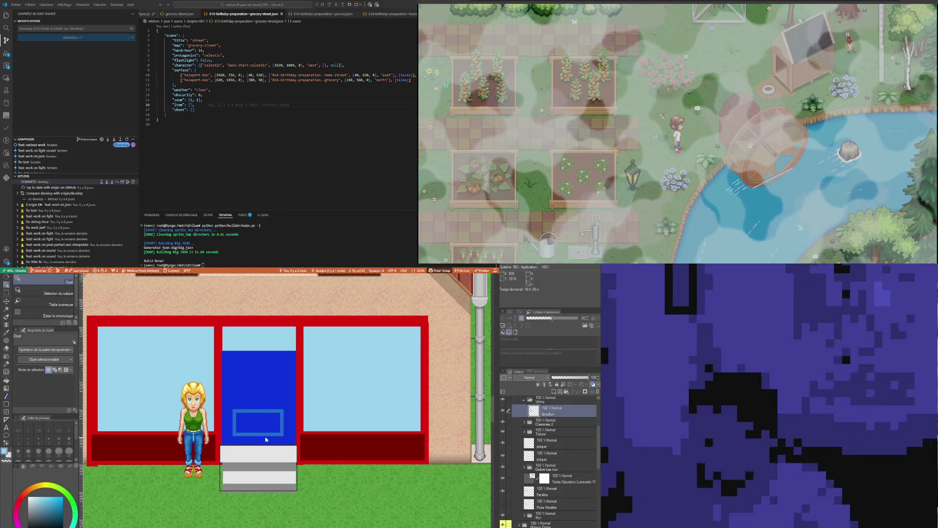
scroll(266, 440, up, 1)
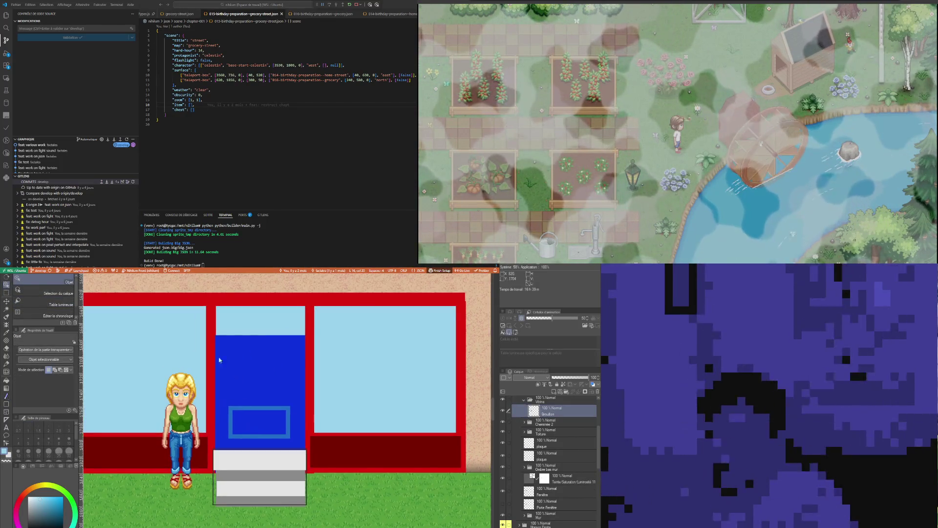
click(5, 334)
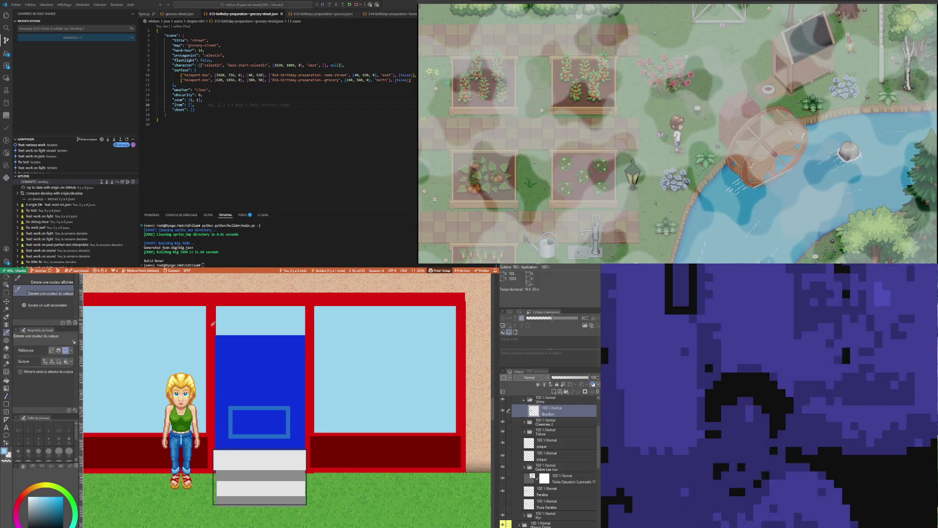
Draw filled light-blue rectangles over the door's left and right edges
click(6, 404)
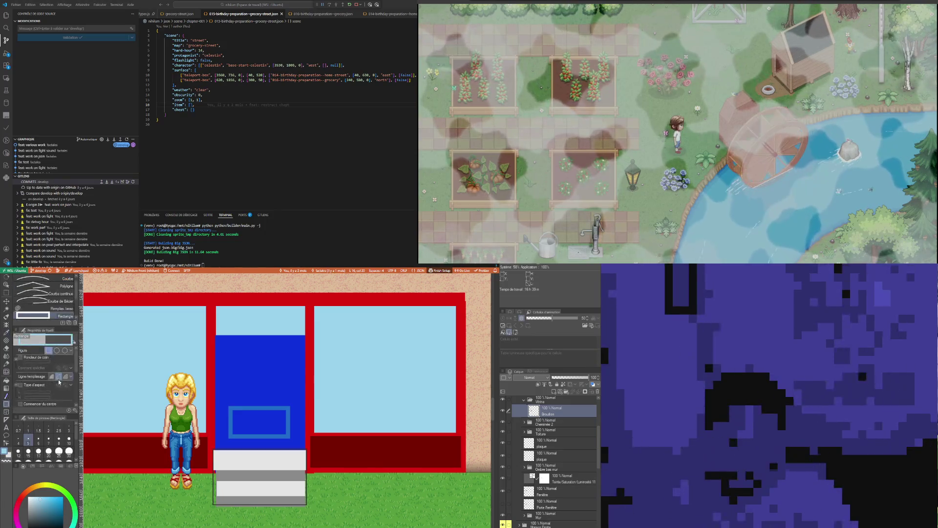
click(52, 376)
drag(215, 333, 228, 450)
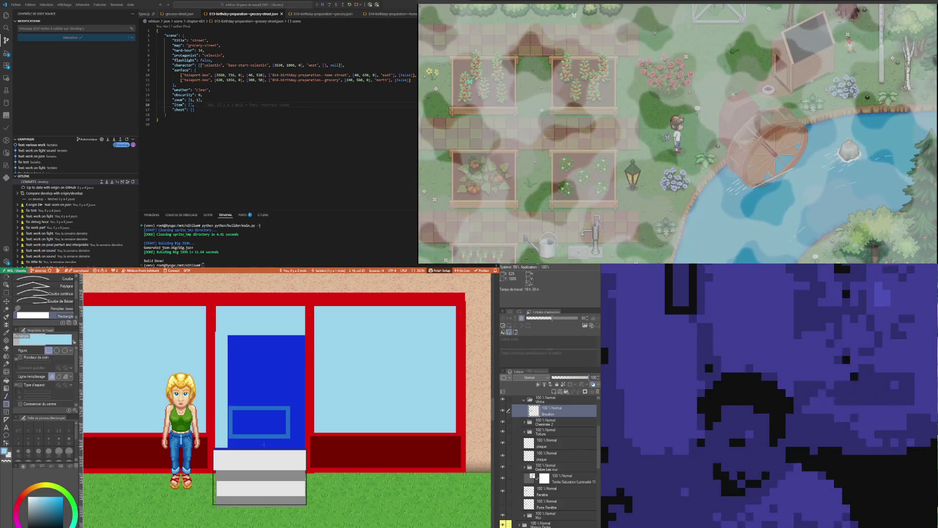
mouse_move(304, 335)
mouse_down()
mouse_move(287, 458)
mouse_move(294, 450)
mouse_up()
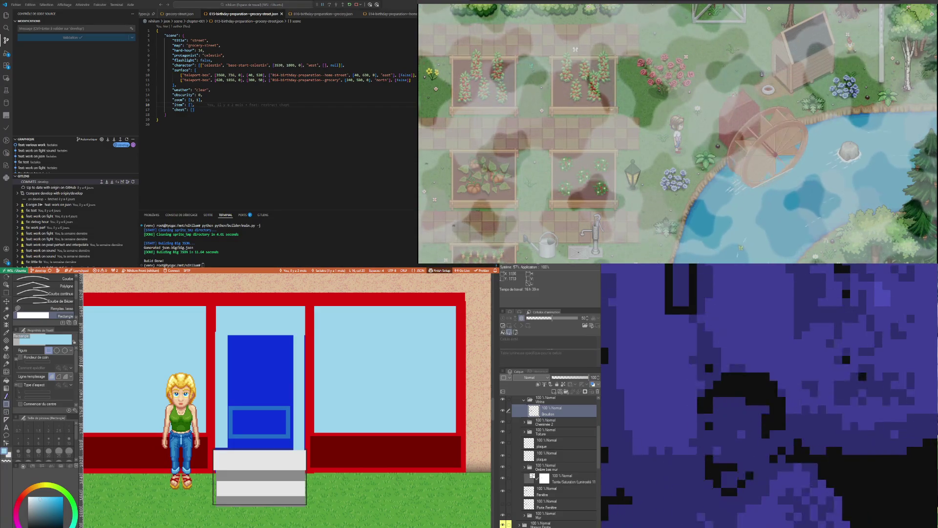
Zoom out to view the narrowed blue door on the storefront
scroll(287, 399, down, 2)
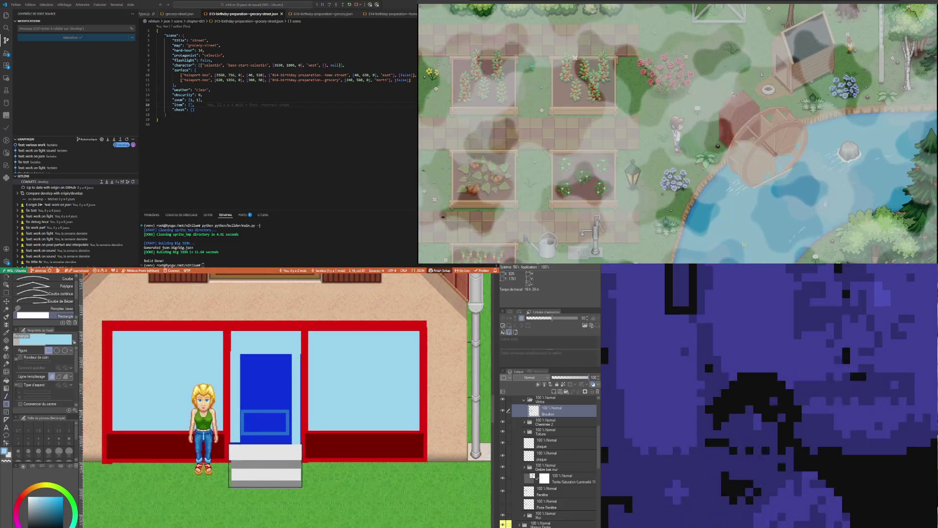
scroll(287, 399, up, 2)
scroll(333, 364, down, 6)
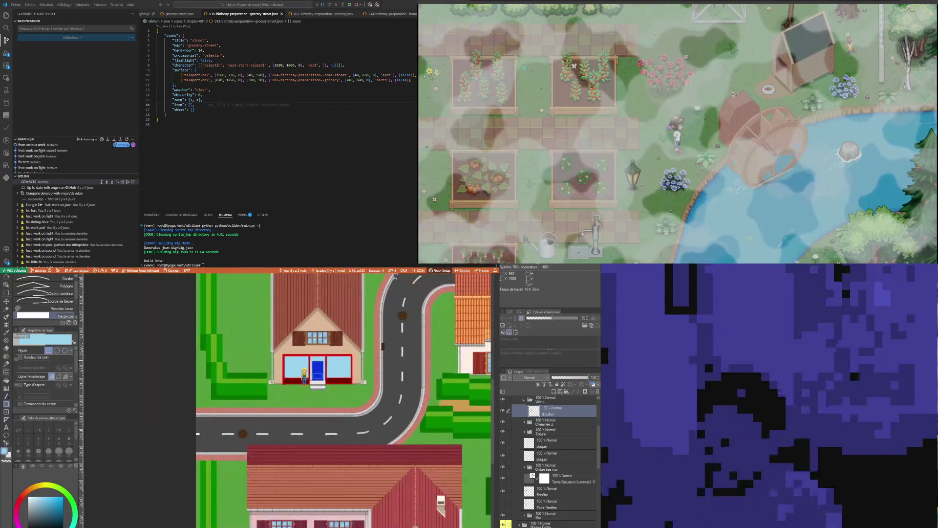
scroll(357, 400, down, 2)
scroll(357, 400, up, 2)
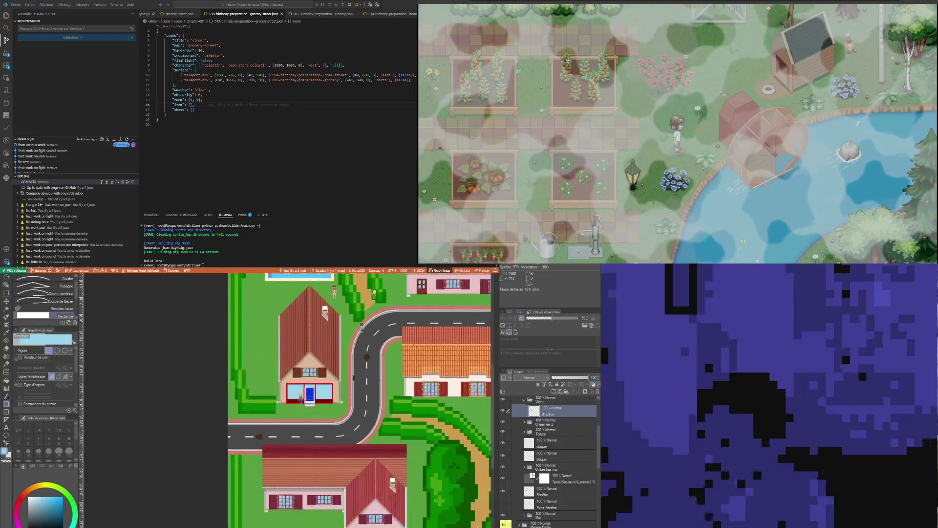
scroll(299, 406, up, 5)
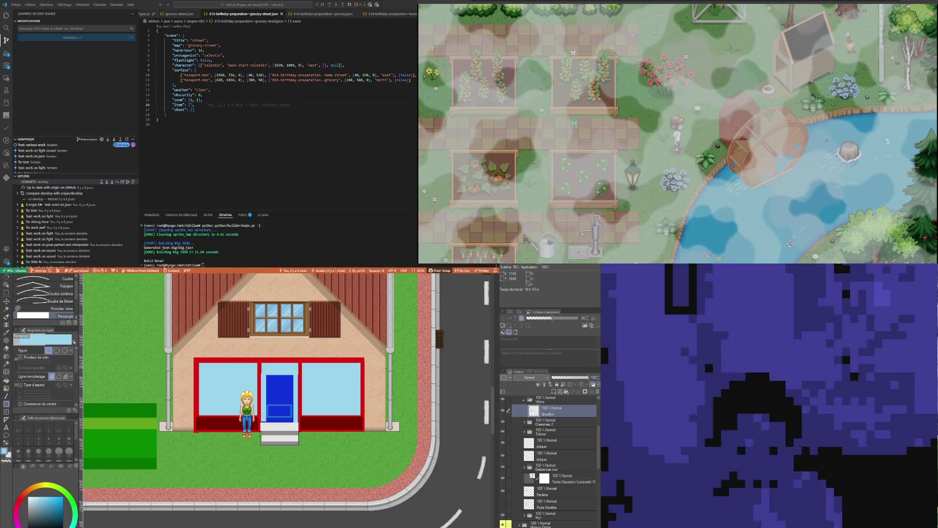
scroll(277, 412, up, 2)
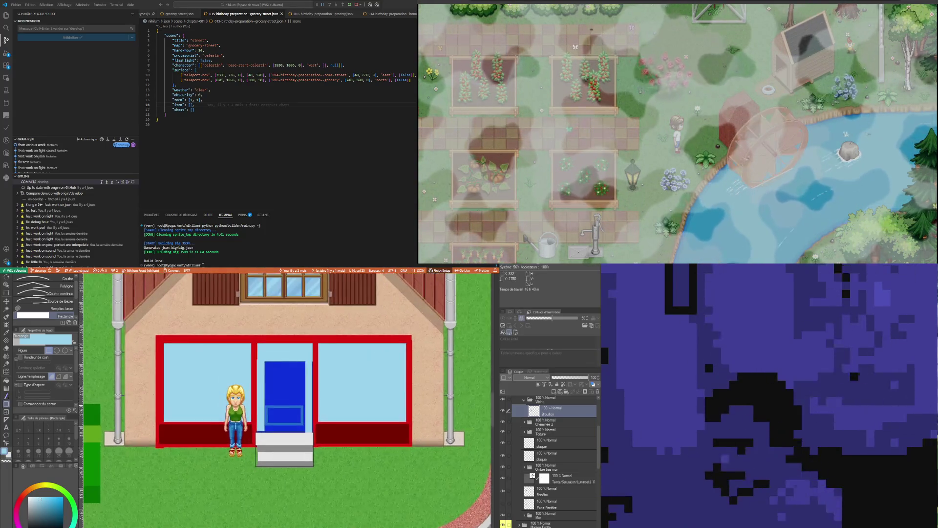
scroll(290, 418, up, 1)
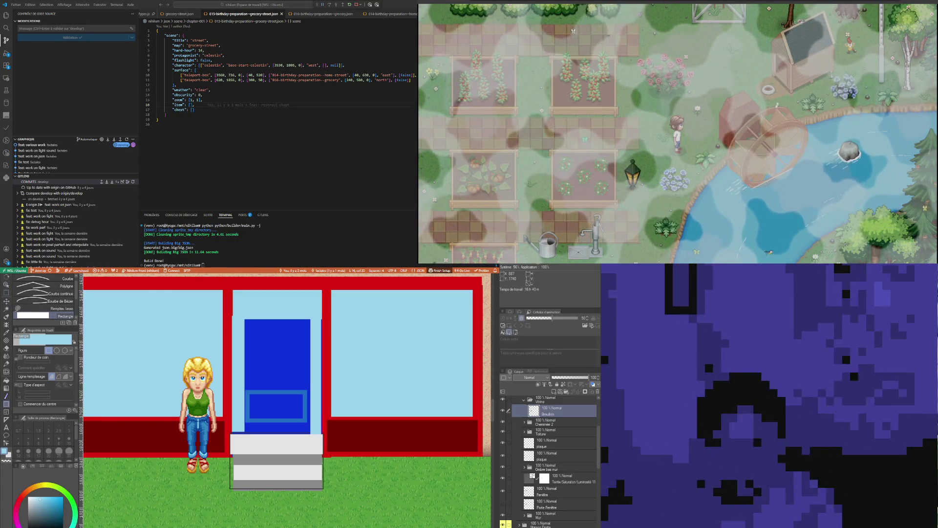
scroll(296, 397, up, 2)
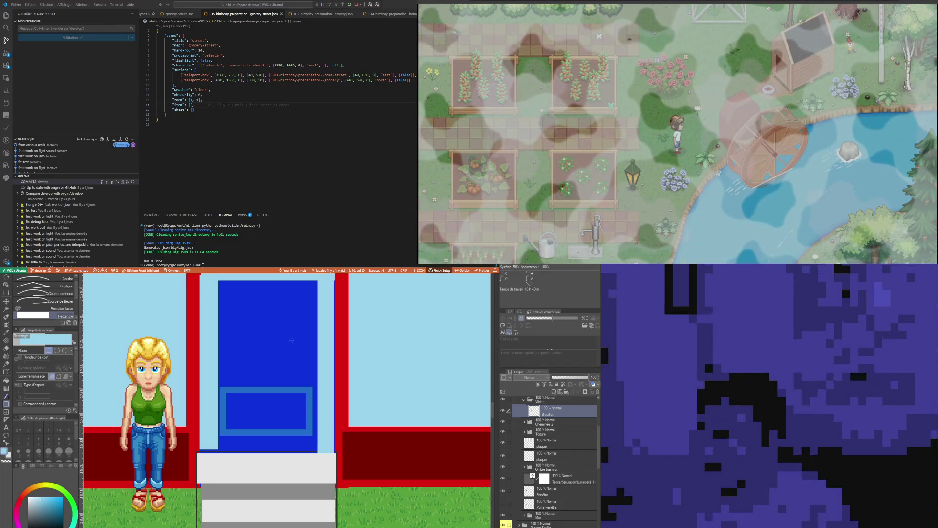
Sample the storefront's red and bucket-fill the door, its window frame and window red
key(i)
click(345, 401)
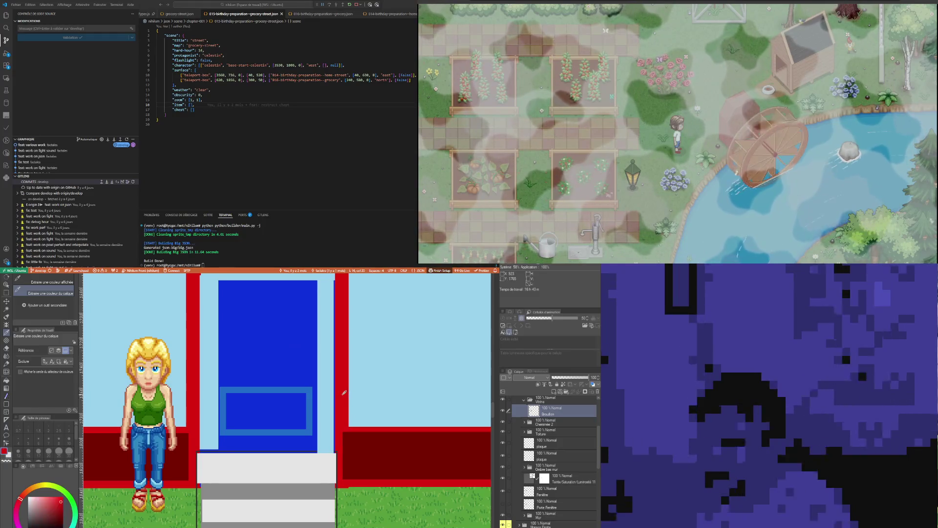
click(6, 380)
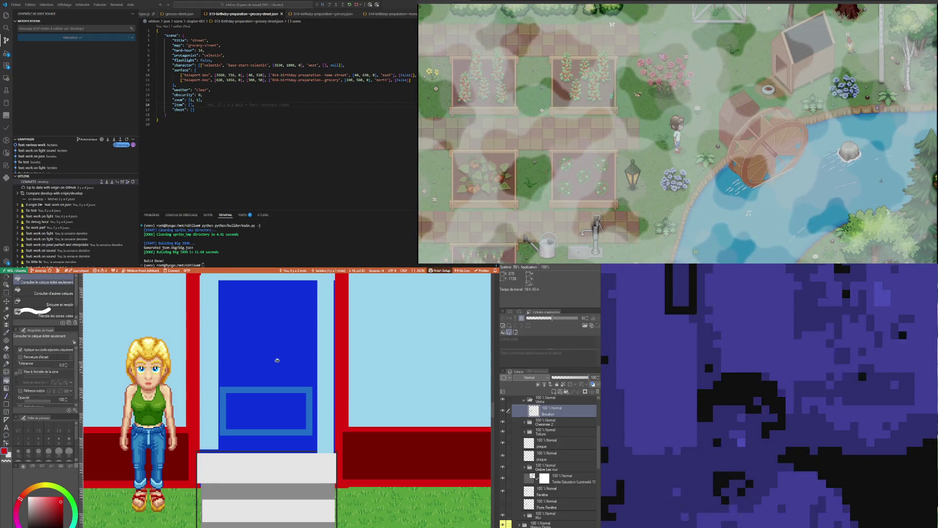
click(277, 361)
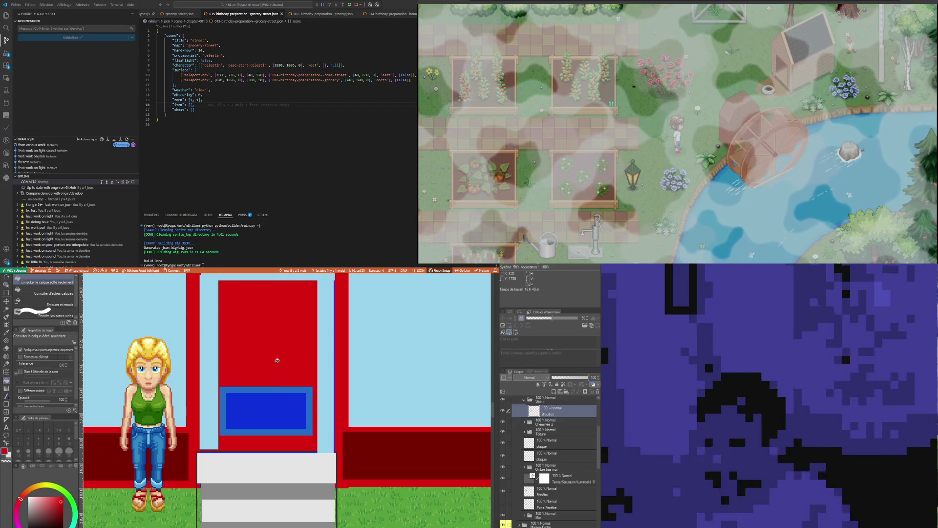
click(275, 388)
click(276, 402)
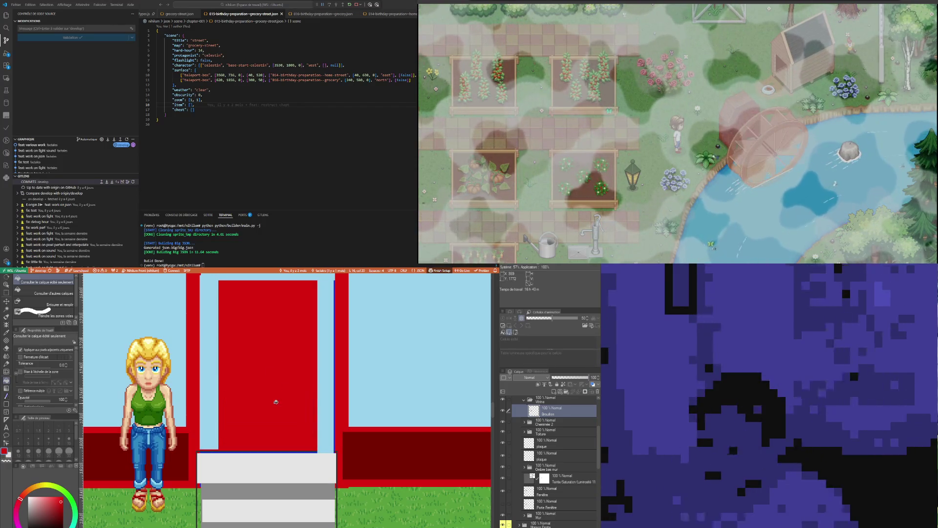
key(i)
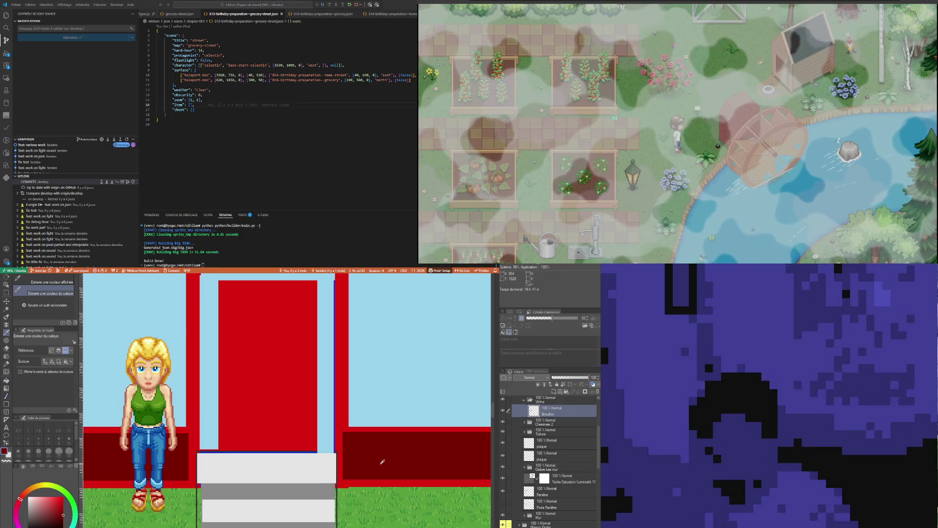
scroll(223, 447, down, 3)
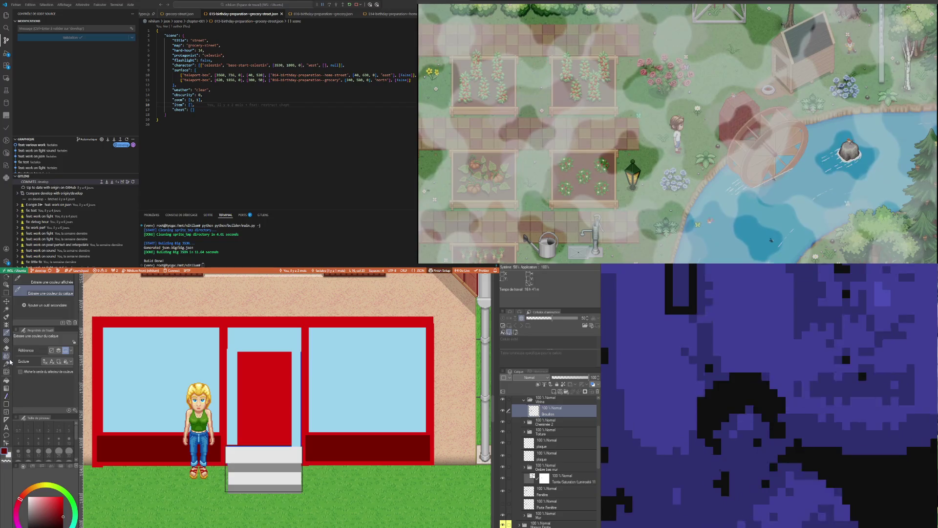
Fill both lower bands under the windows bright red, restoring the bright-red frame and door
click(7, 379)
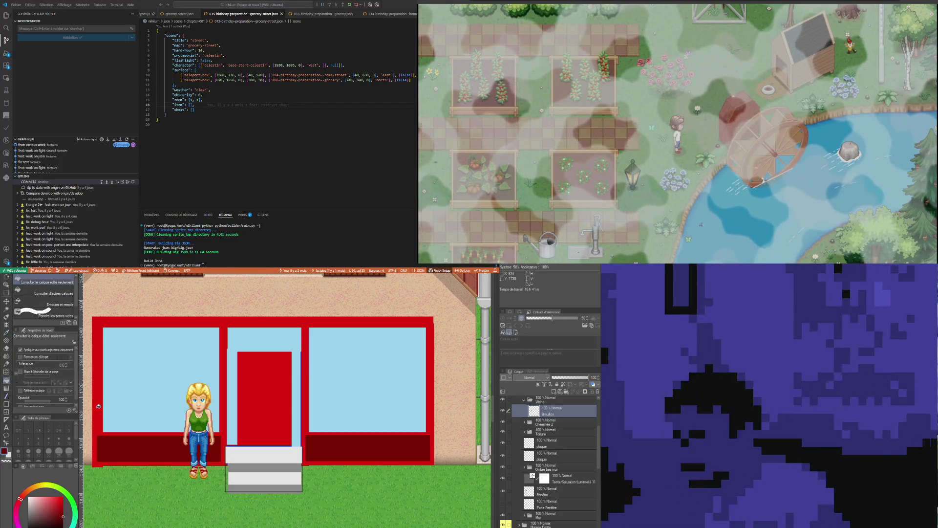
click(98, 406)
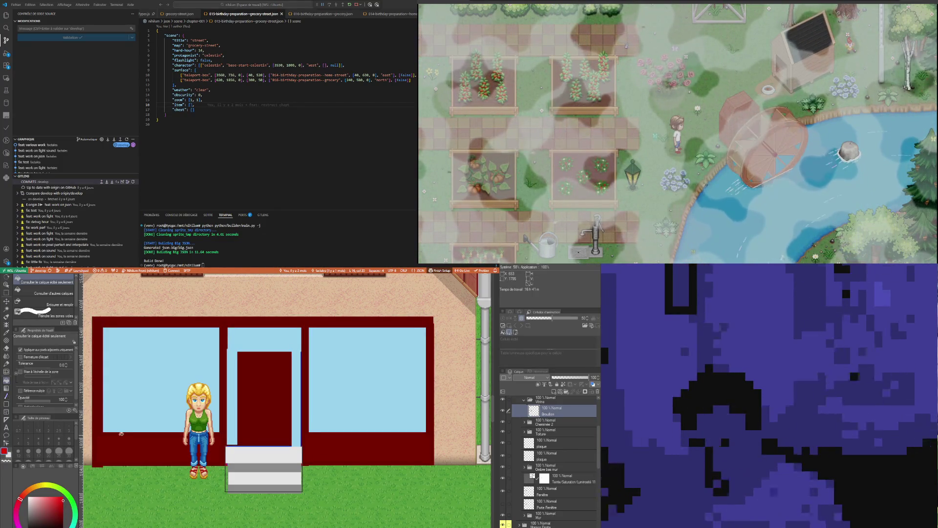
key(ctrl+z)
key(ctrl+y)
click(117, 450)
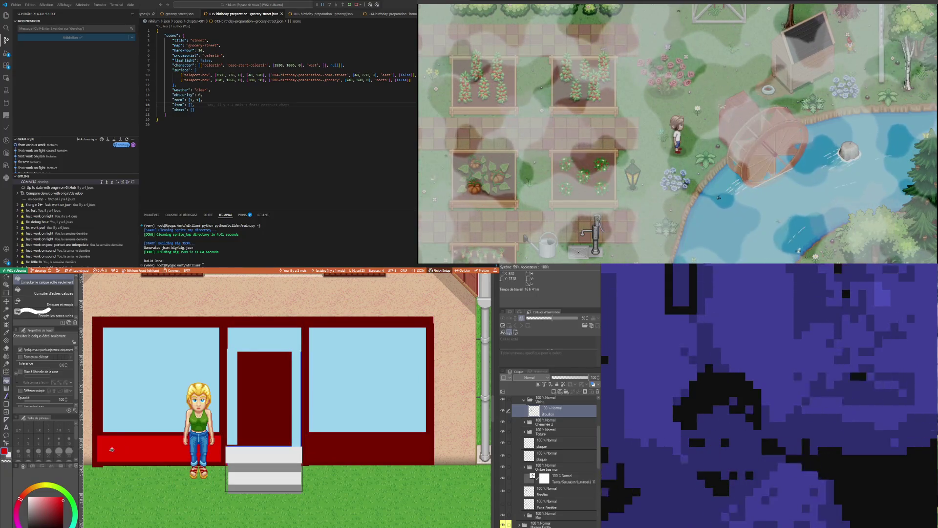
click(384, 439)
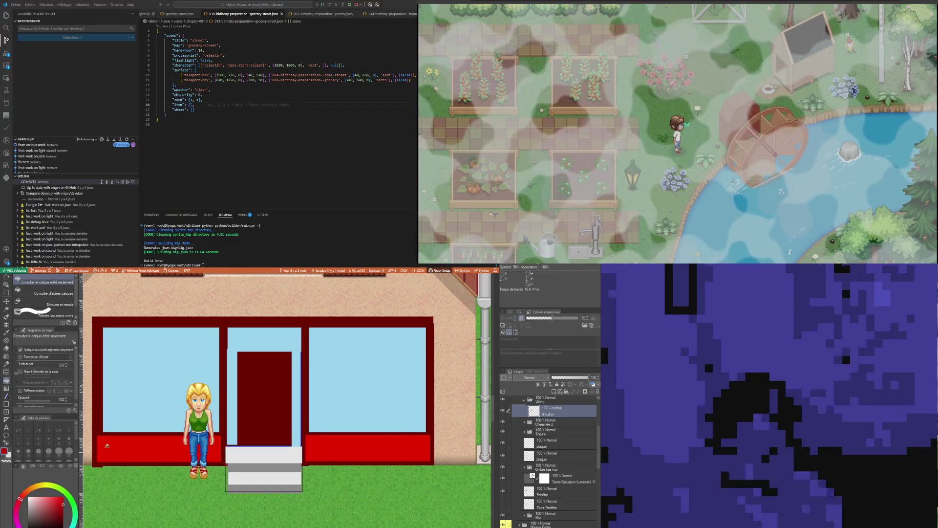
click(62, 504)
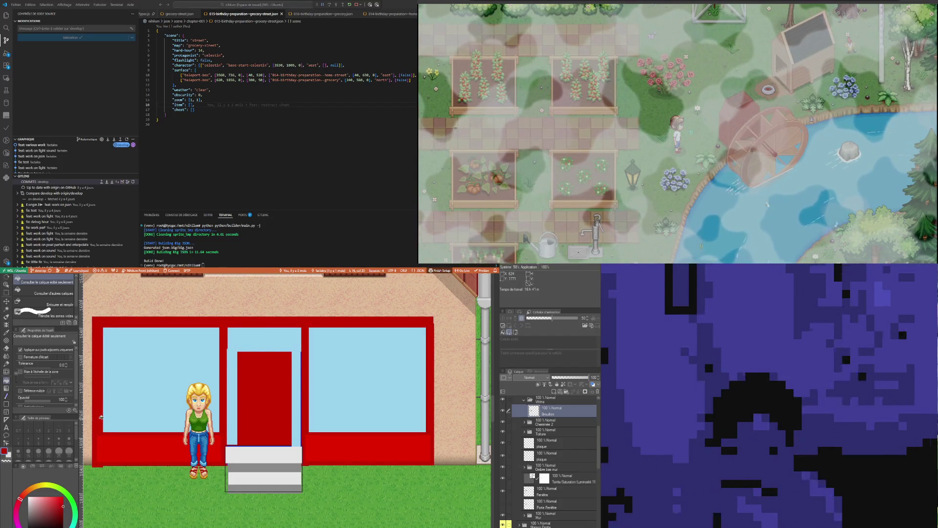
scroll(103, 417, down, 1)
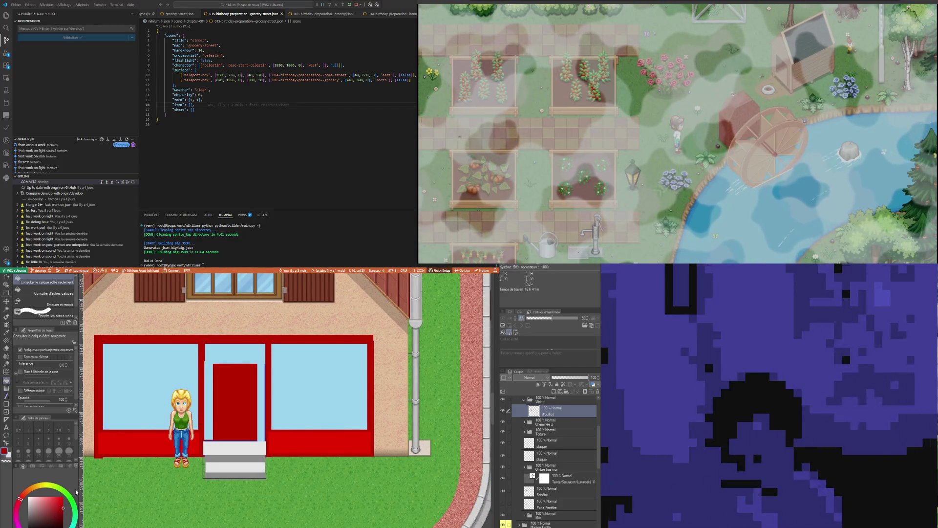
scroll(100, 411, up, 1)
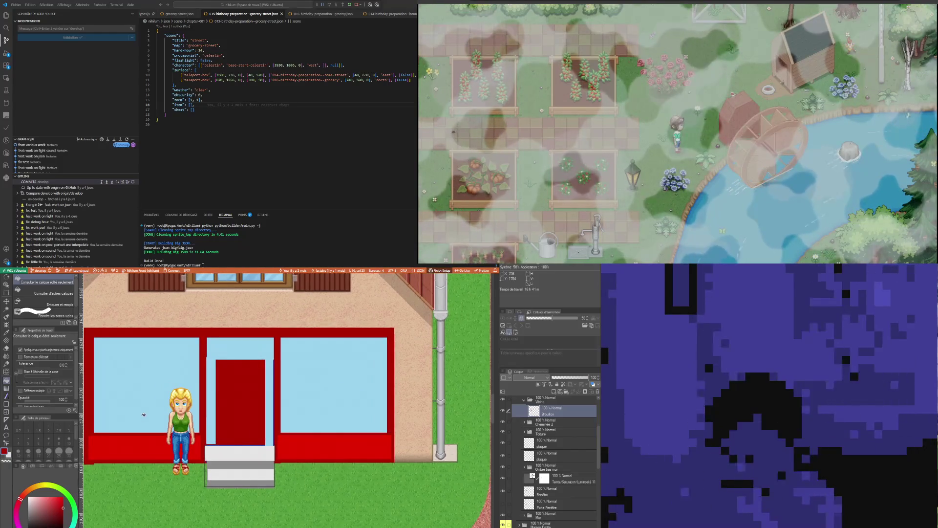
Marquee-select the upper glass area inside the red door
scroll(176, 431, down, 1)
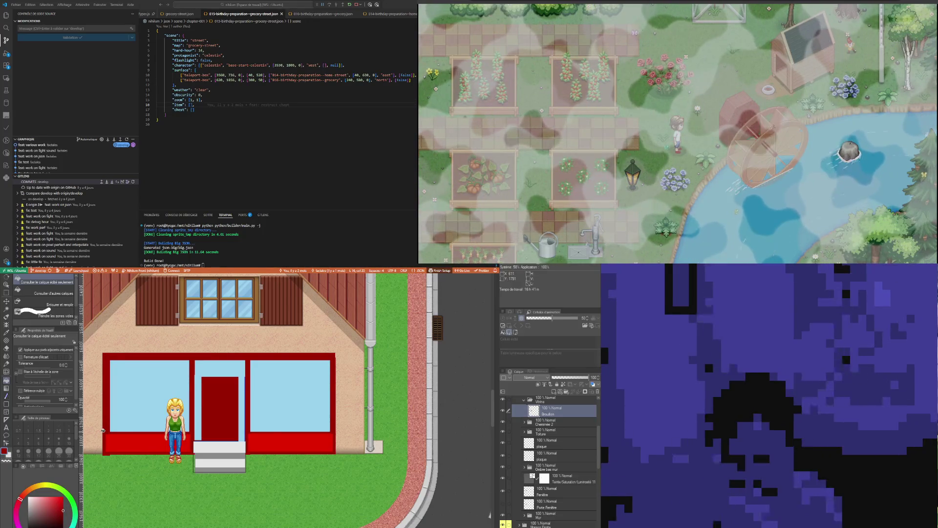
scroll(104, 429, up, 1)
scroll(104, 429, up, 1)
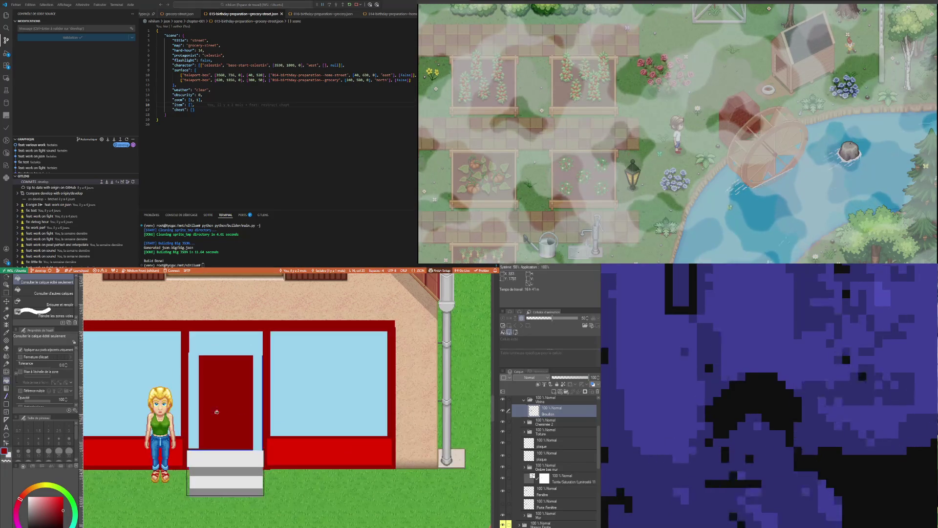
click(7, 293)
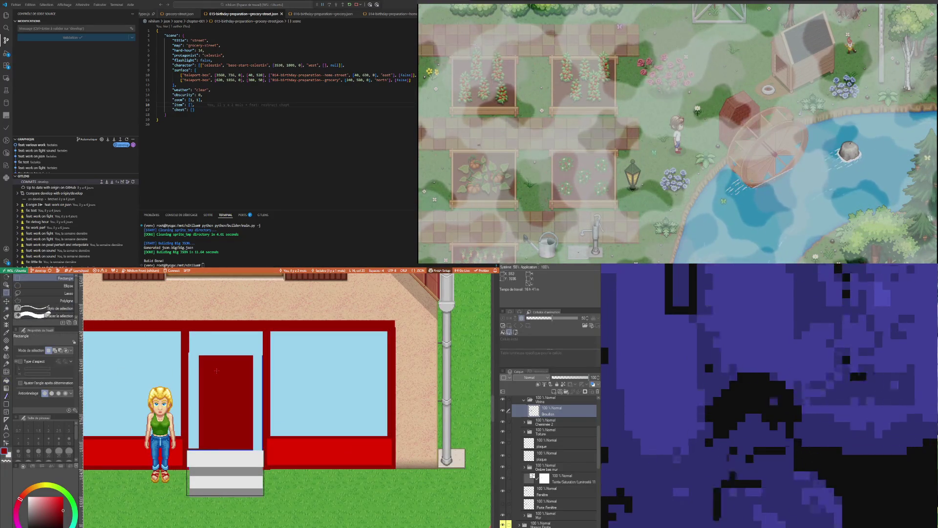
mouse_move(204, 361)
mouse_down()
mouse_move(247, 406)
mouse_move(254, 424)
mouse_move(248, 420)
mouse_up()
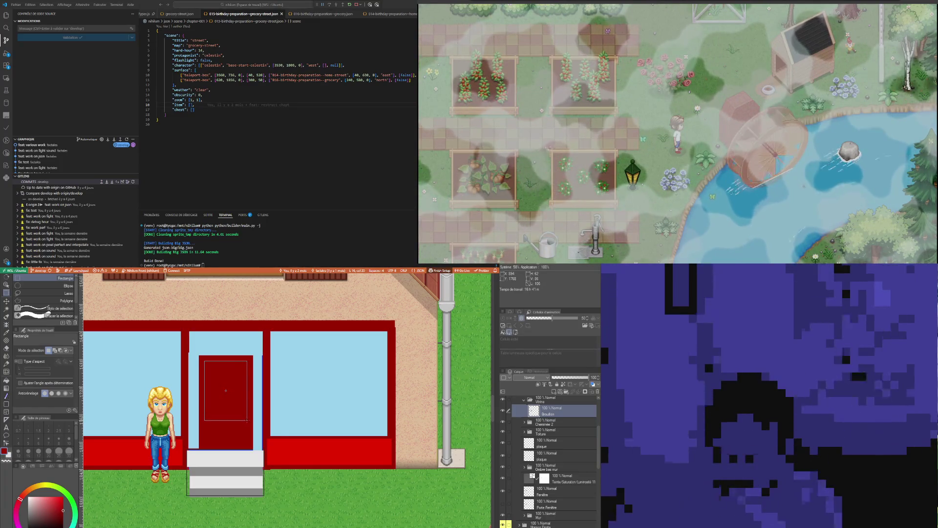
Fill the door's selected glass area with the window light blue, deselect, and re-pick the storefront red
click(6, 332)
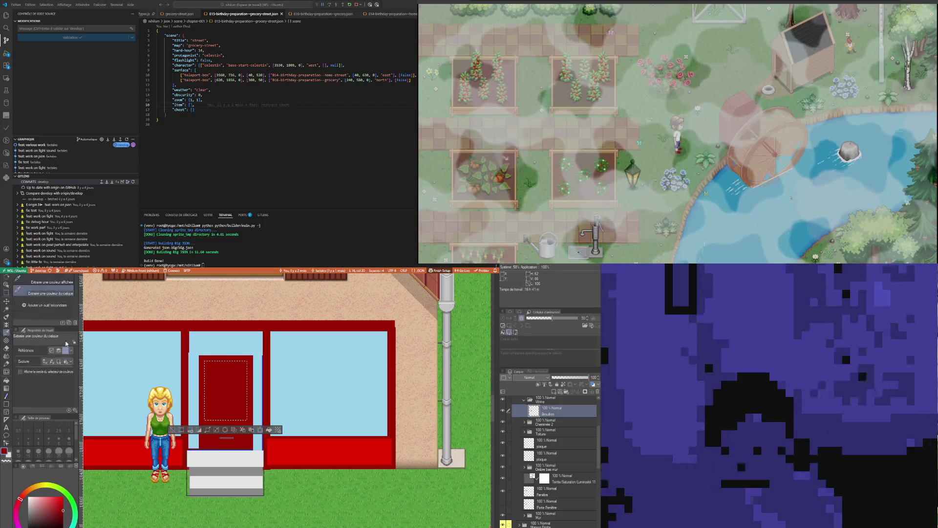
click(116, 358)
click(269, 432)
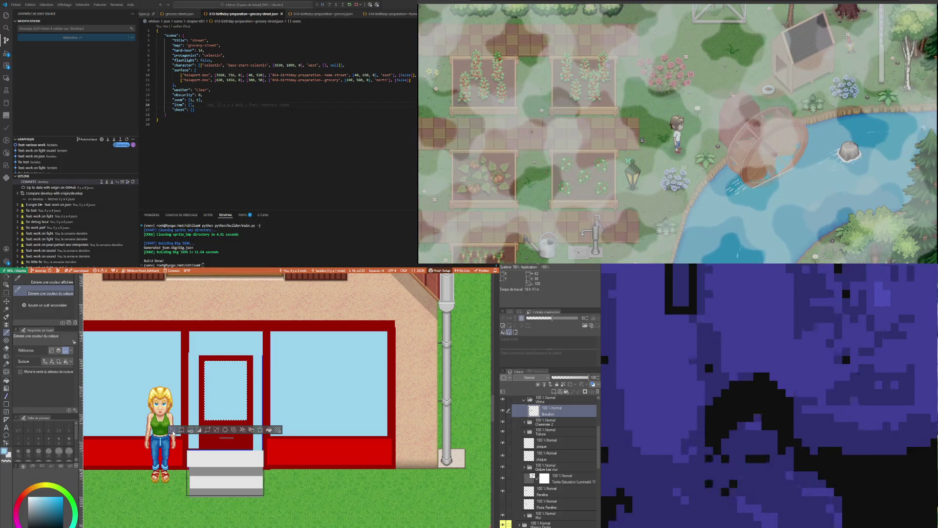
click(172, 430)
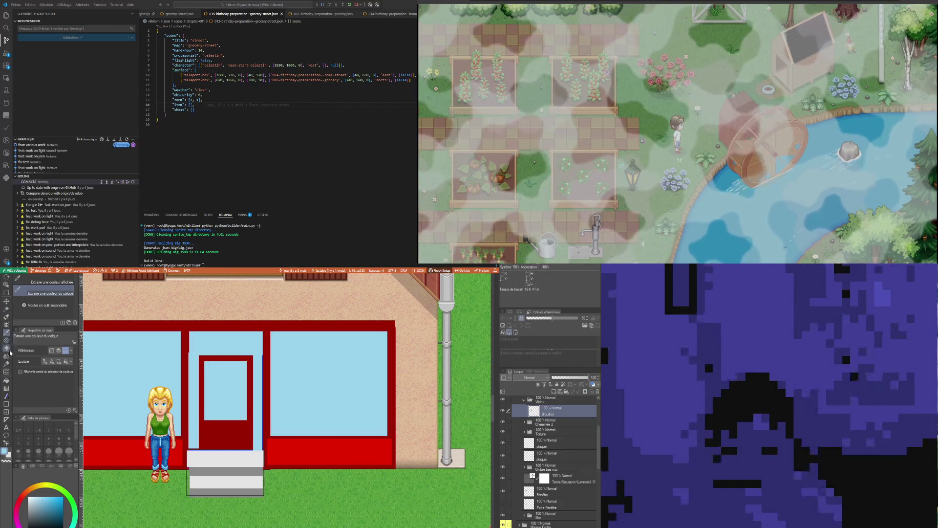
click(127, 452)
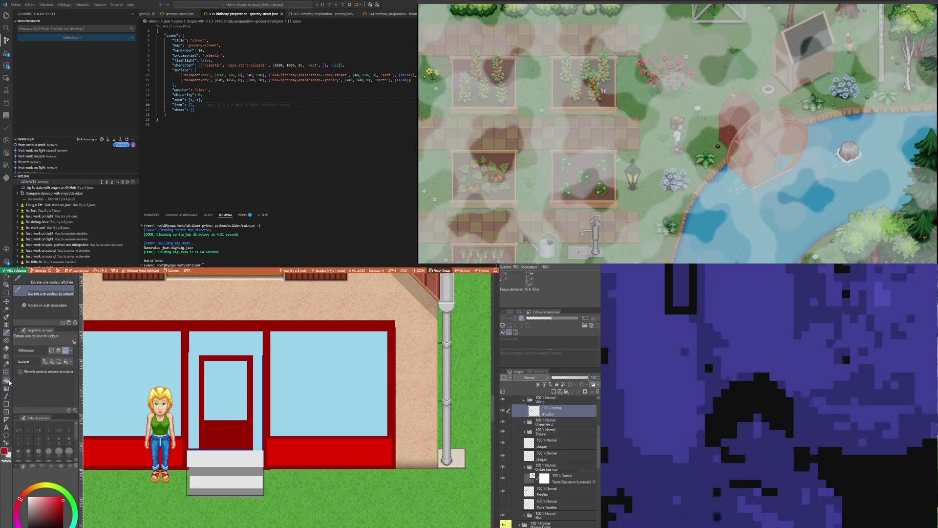
click(7, 405)
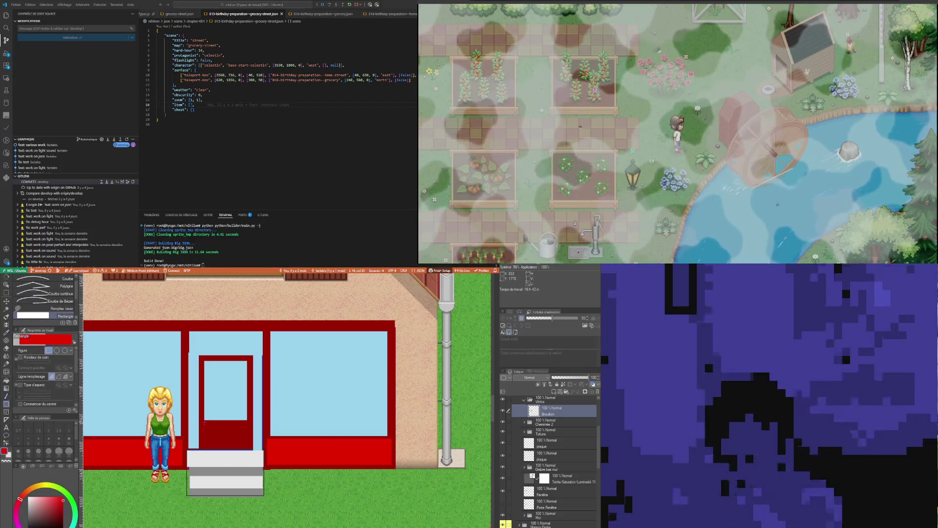
Fill the door's lower panel with a solid red rectangle, then undo a trial red bar above it
drag(205, 426, 247, 447)
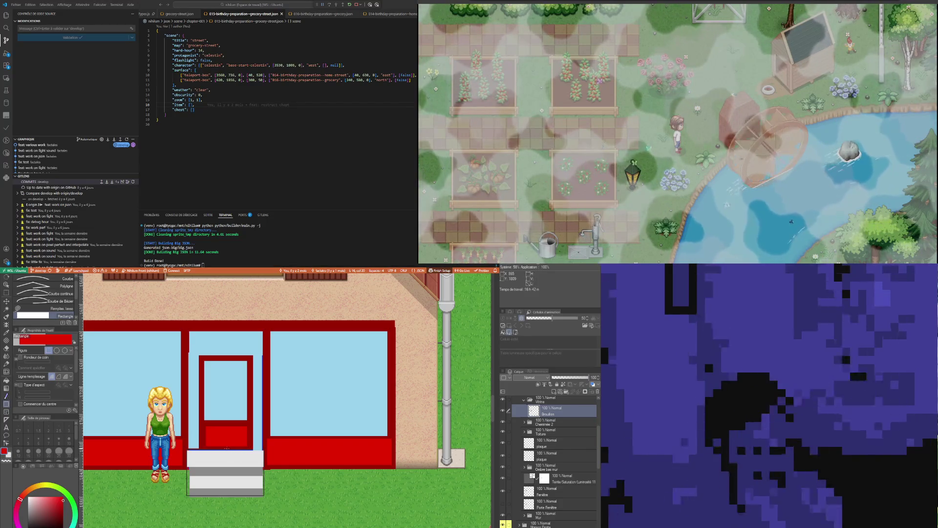
scroll(222, 441, up, 2)
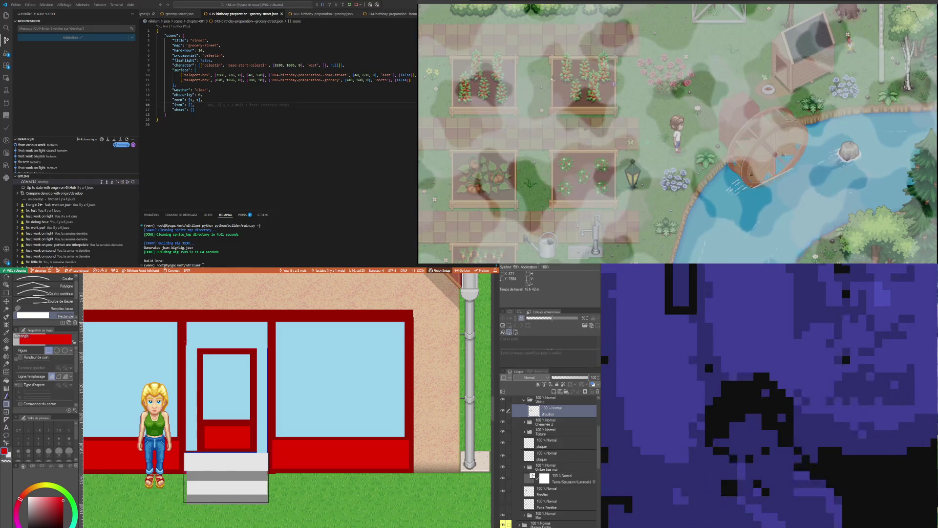
drag(189, 348, 267, 338)
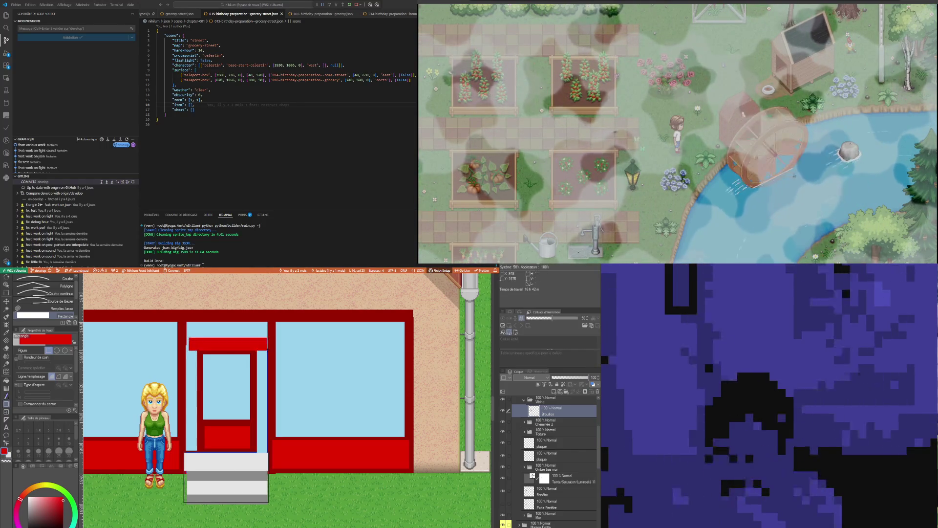
key(ctrl+z)
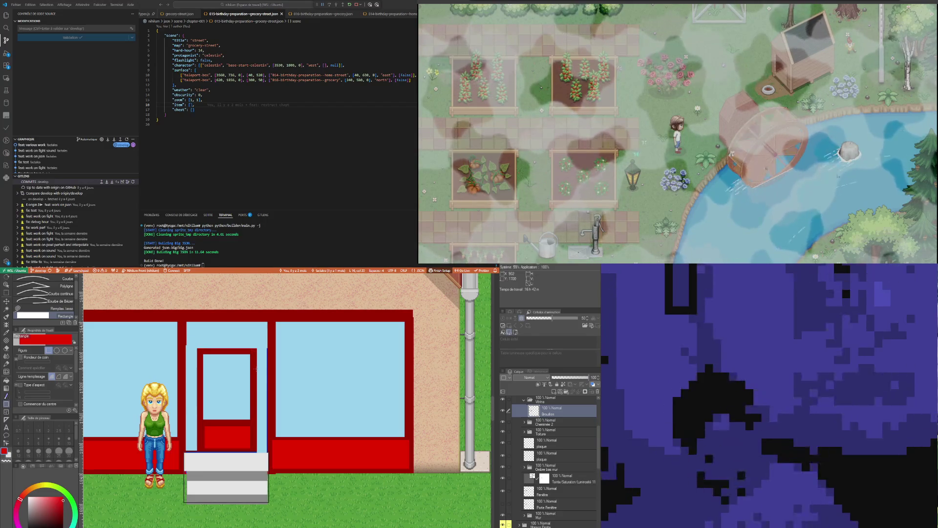
key(i)
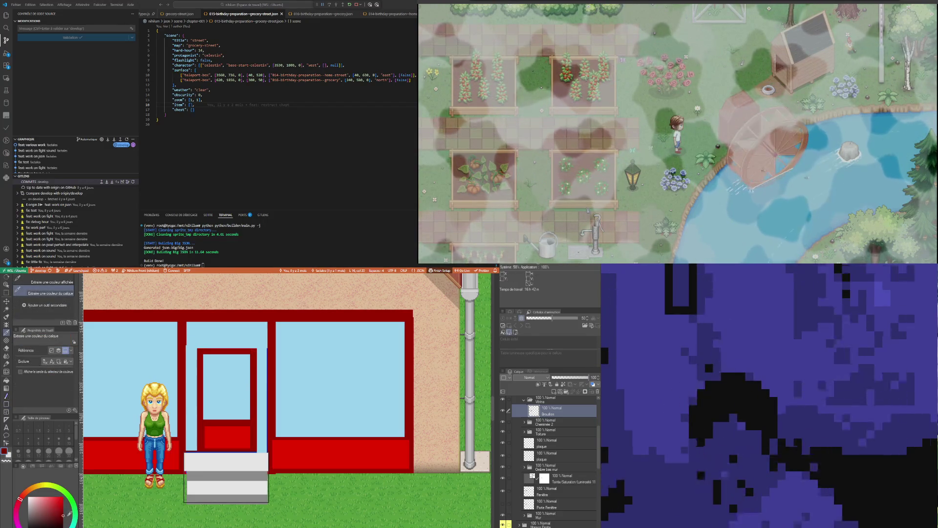
click(6, 396)
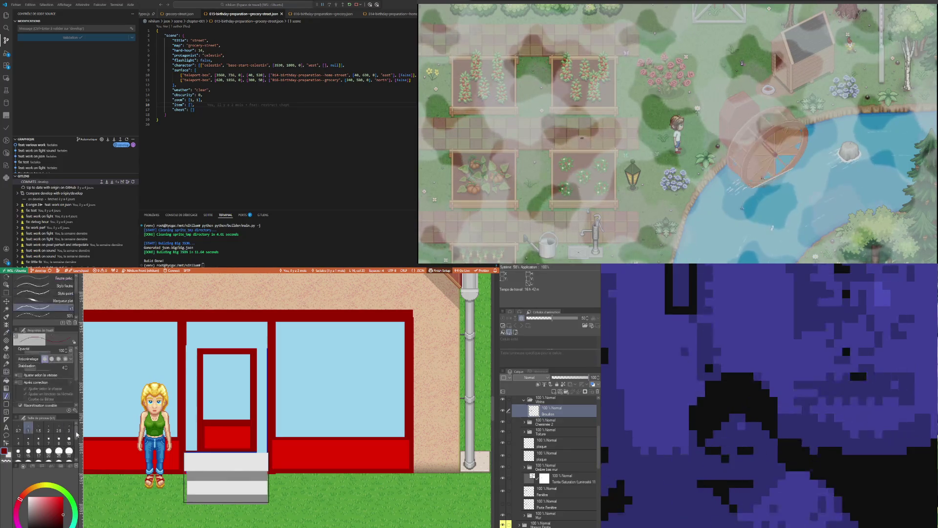
Draw dark red frame lines along the door's sides, bottom and top, redoing a misdrawn stroke
mouse_move(197, 349)
mouse_down()
mouse_move(258, 348)
mouse_move(254, 445)
mouse_up()
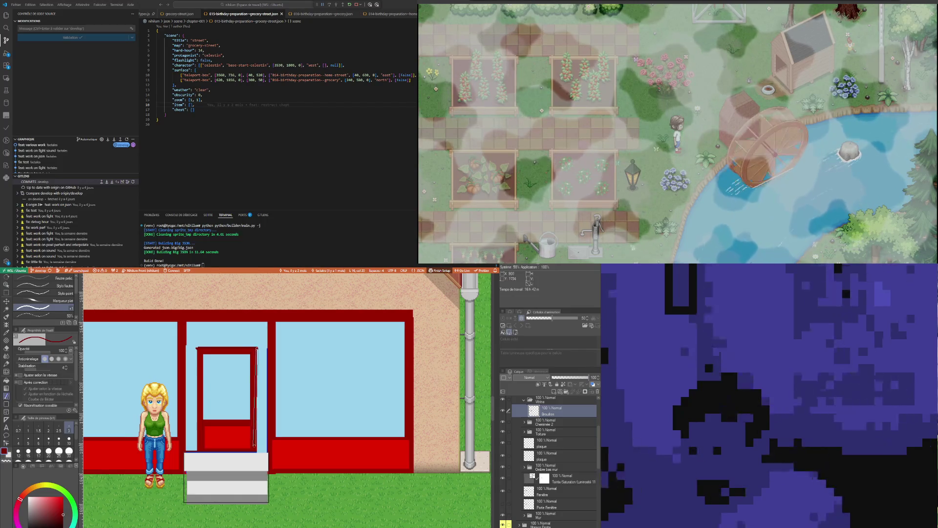
mouse_move(256, 349)
mouse_down()
mouse_move(256, 451)
mouse_move(196, 451)
mouse_move(197, 348)
mouse_up()
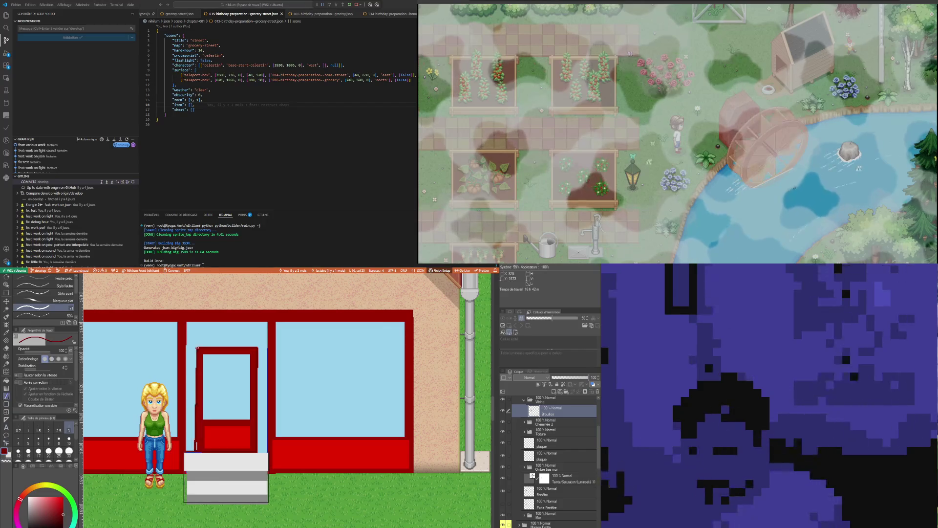
key(ctrl+z)
drag(196, 450, 196, 347)
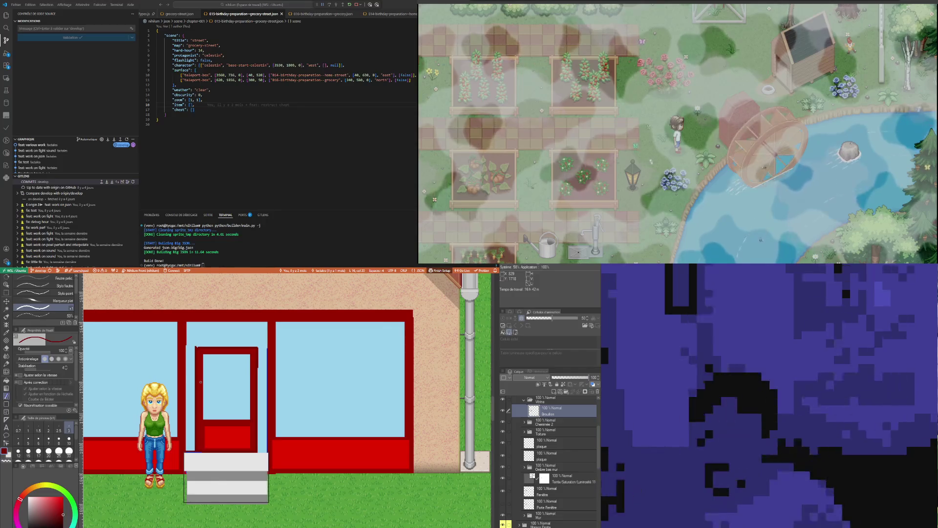
key(i)
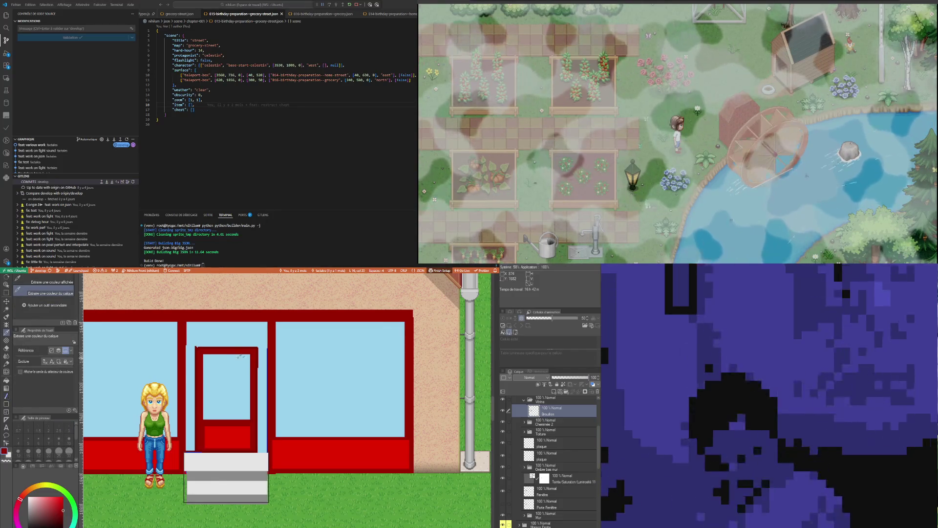
key(p)
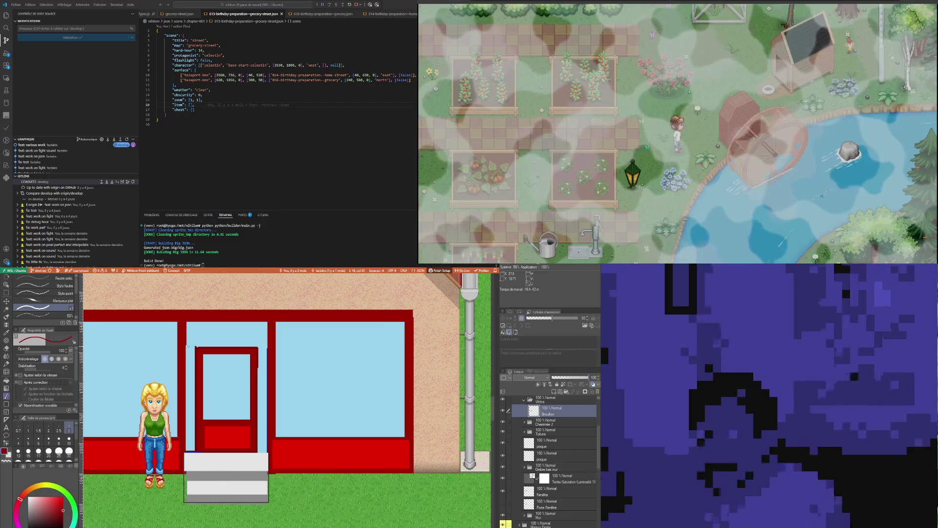
mouse_move(186, 345)
mouse_down()
mouse_move(270, 344)
mouse_move(185, 344)
mouse_up()
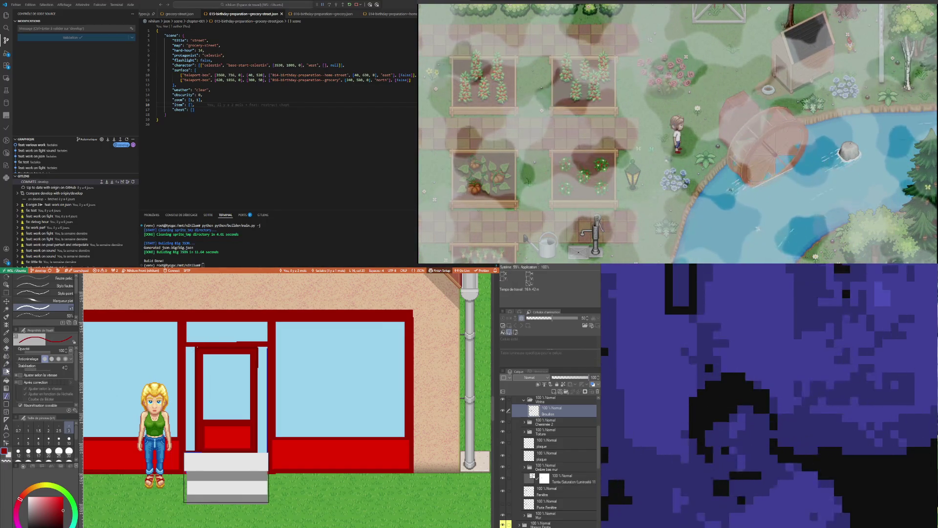
scroll(215, 395, down, 2)
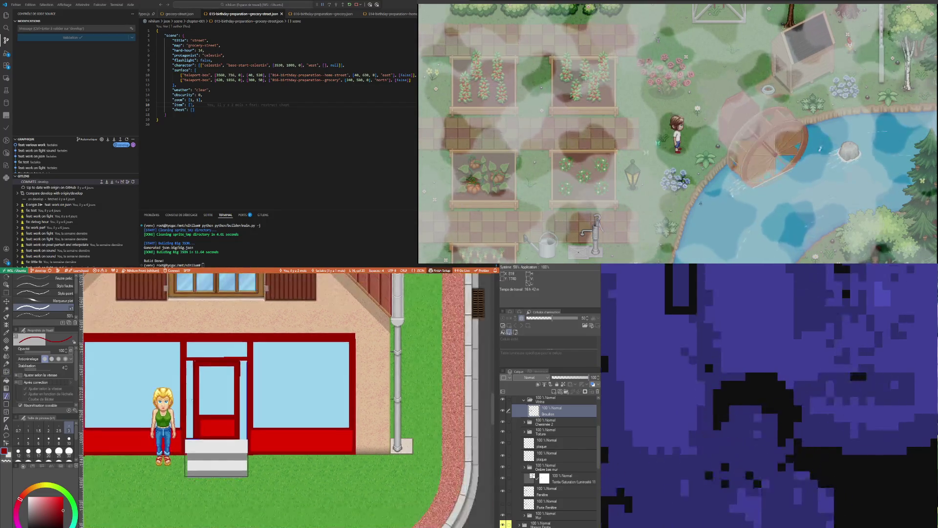
scroll(193, 362, up, 3)
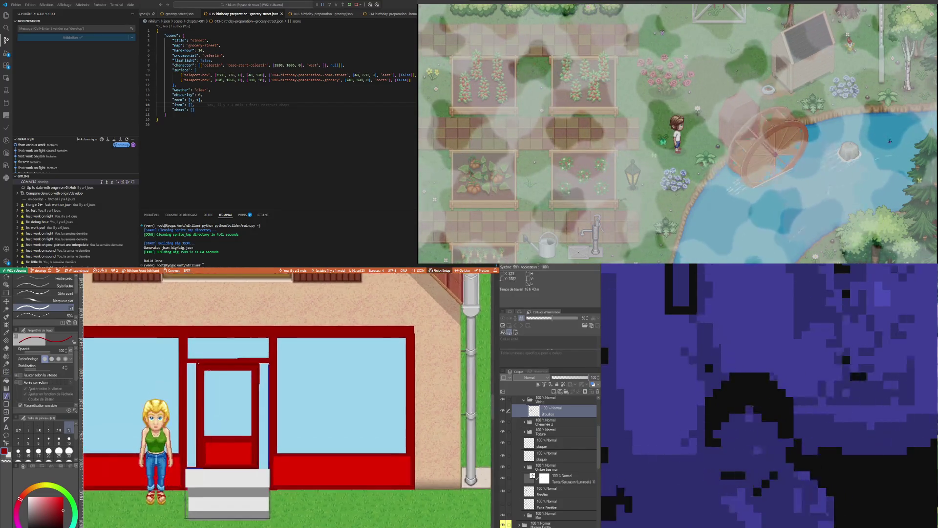
scroll(194, 362, down, 2)
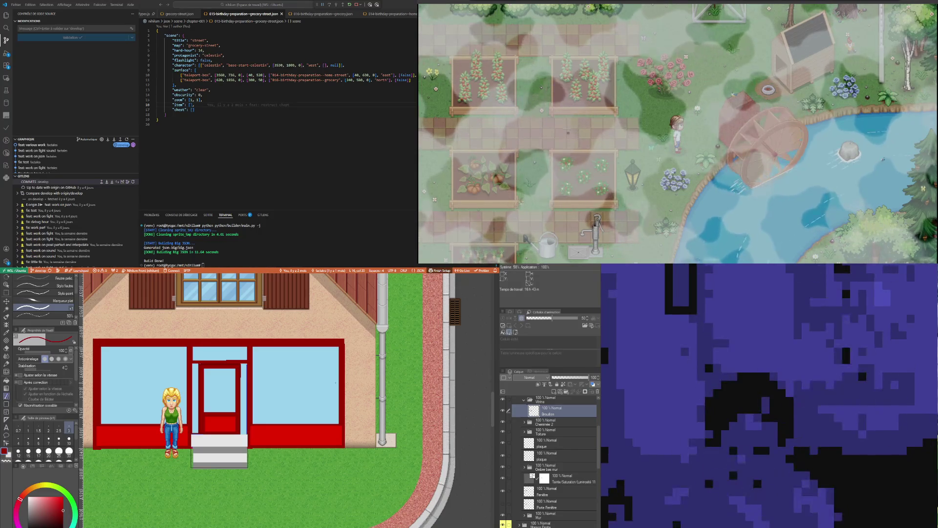
scroll(233, 431, down, 2)
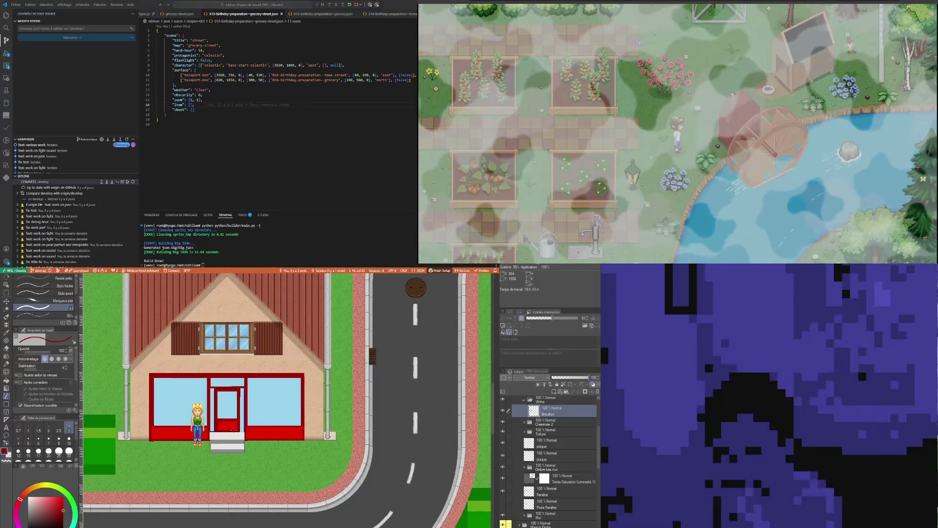
scroll(234, 431, up, 1)
scroll(213, 424, up, 2)
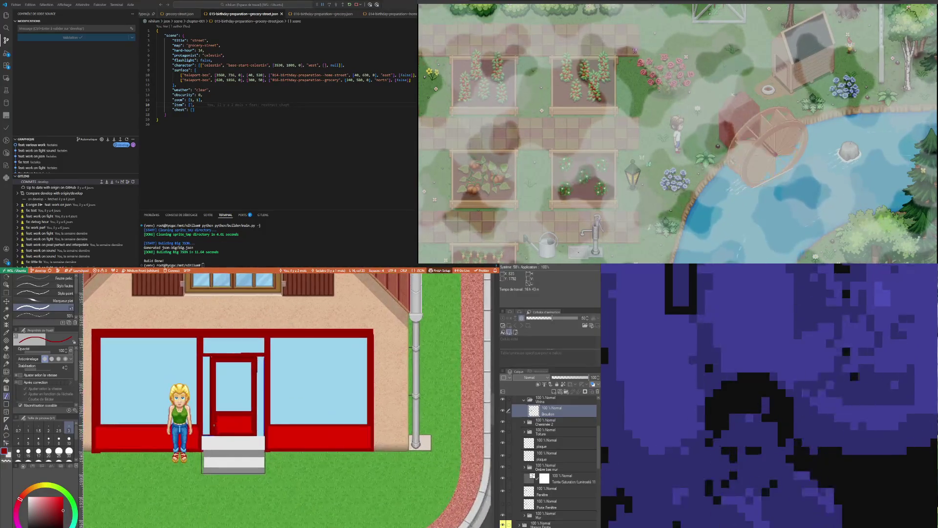
scroll(213, 424, down, 2)
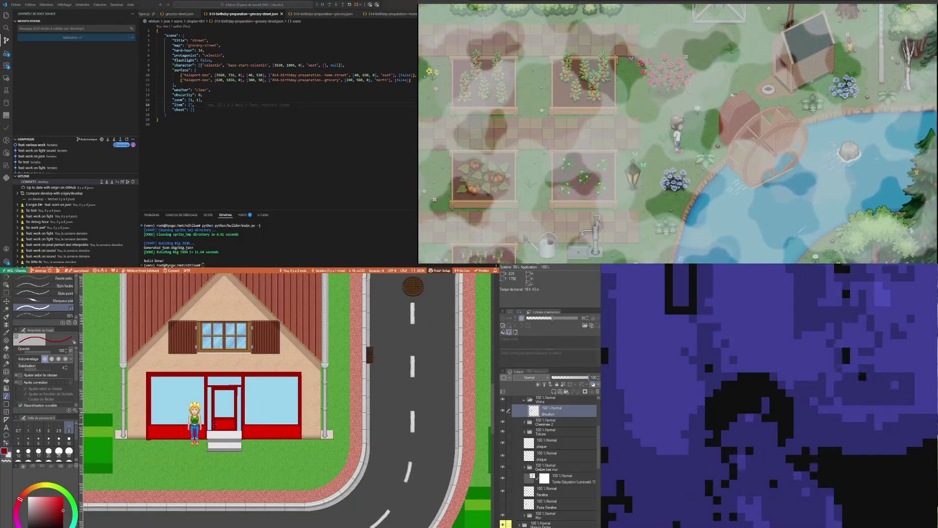
scroll(213, 424, up, 1)
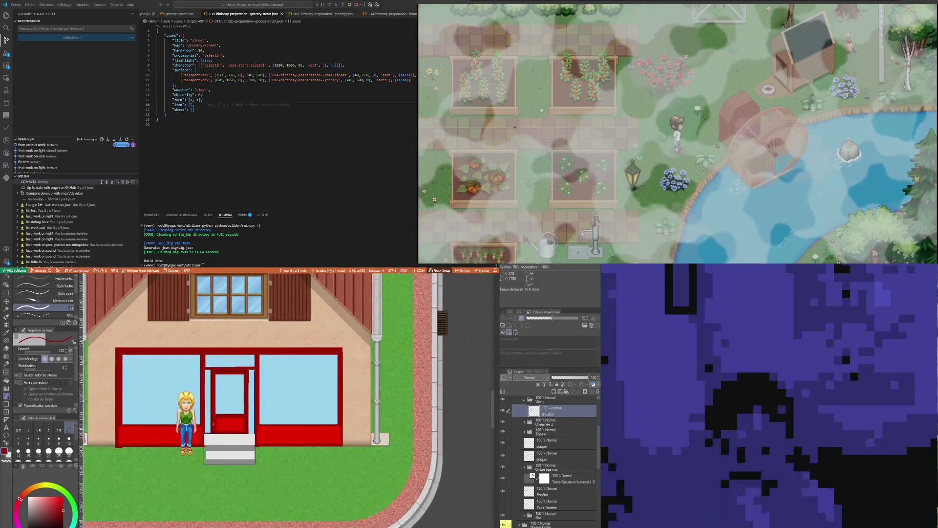
scroll(213, 424, up, 1)
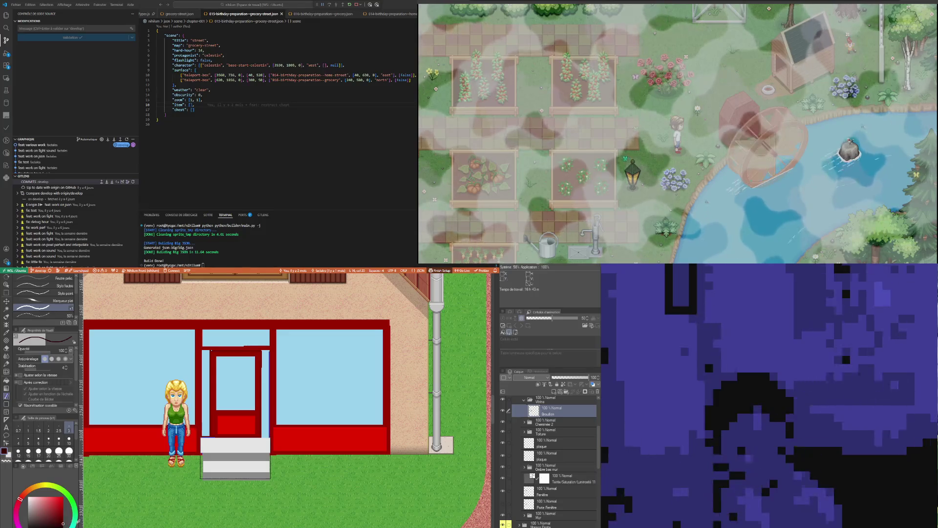
Switch to white and letter TEST on the left window pane, undoing stray strokes
key(x)
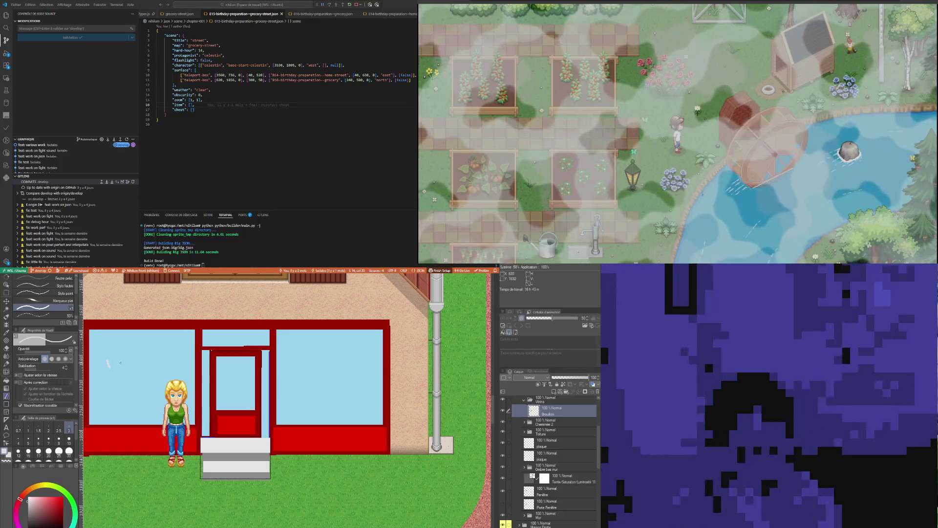
drag(120, 362, 136, 360)
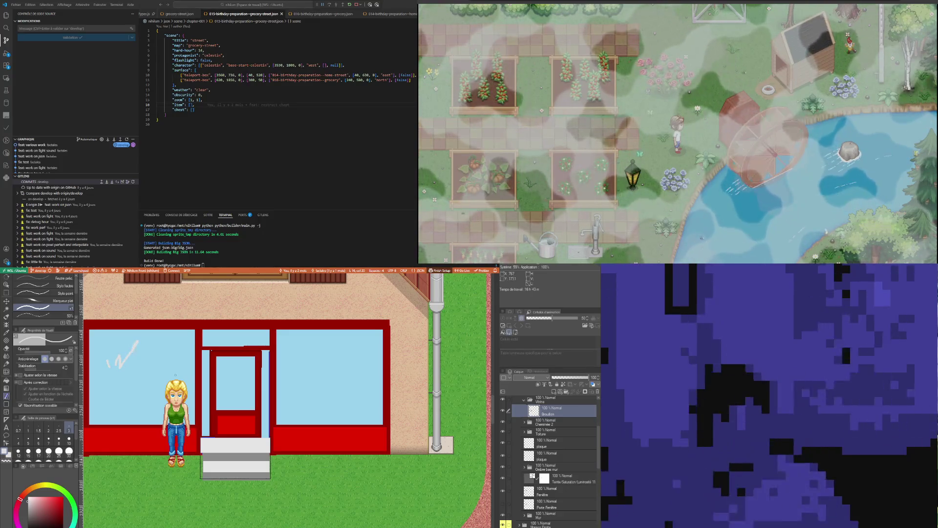
key(ctrl+z)
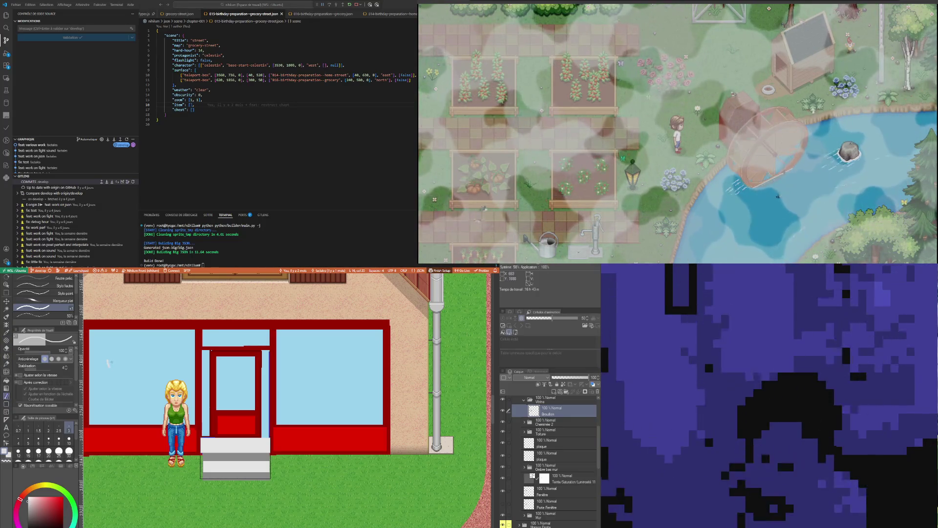
drag(113, 363, 162, 364)
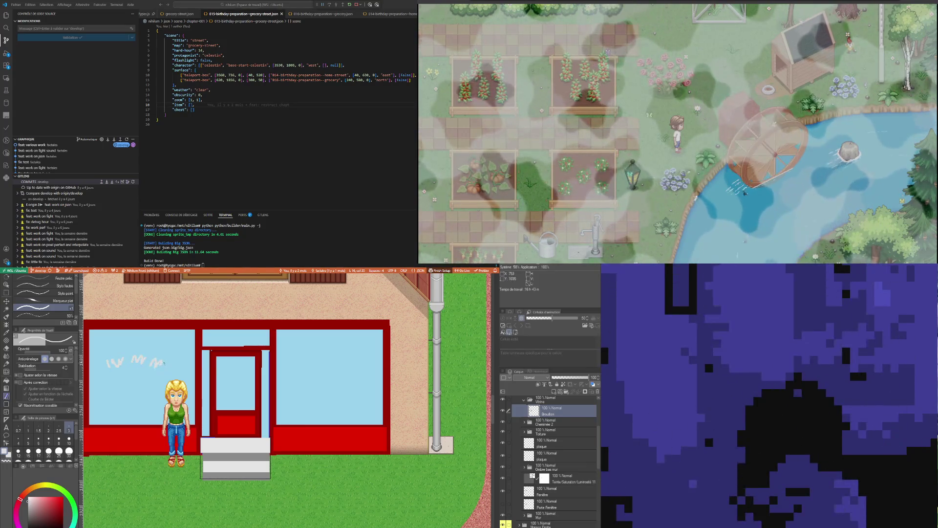
key(ctrl+z)
key(ctrl+z)
key(ctrl+z)
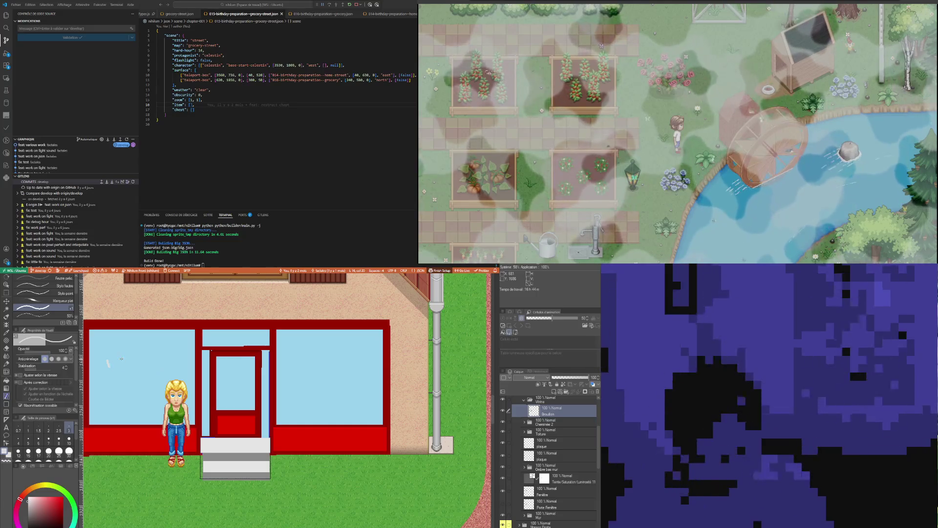
drag(103, 362, 156, 352)
drag(151, 353, 152, 363)
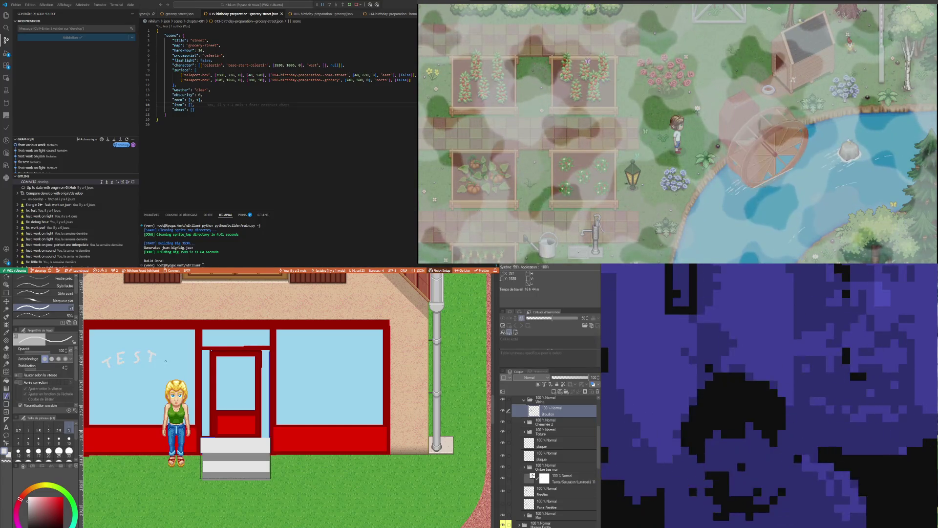
Write TEST! on the right pane and add the exclamation mark on the left pane
mouse_move(299, 361)
mouse_down()
mouse_move(321, 364)
mouse_move(351, 348)
mouse_move(342, 363)
mouse_move(361, 358)
mouse_up()
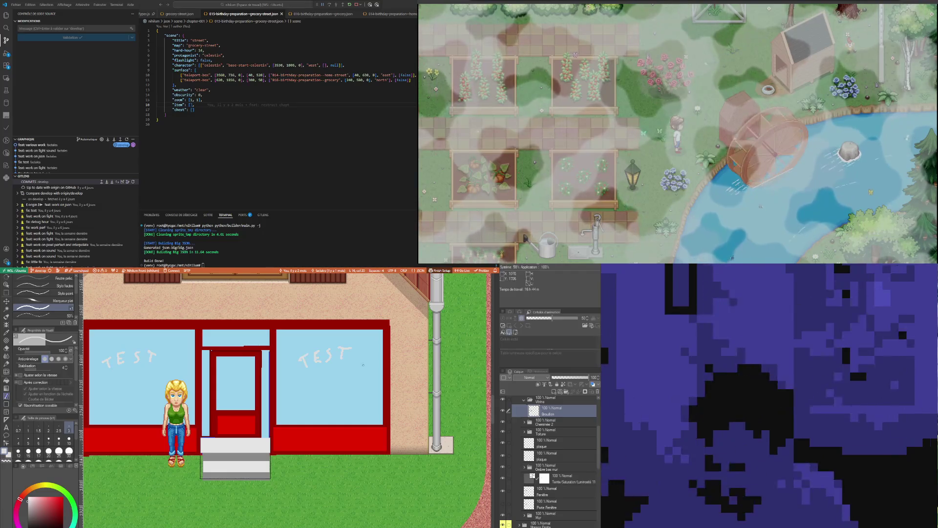
click(359, 362)
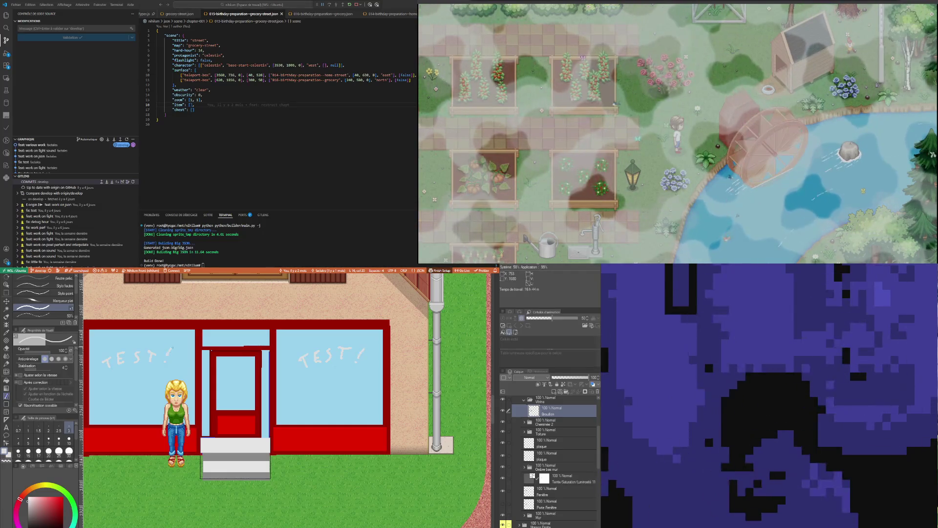
drag(173, 346, 168, 358)
click(166, 362)
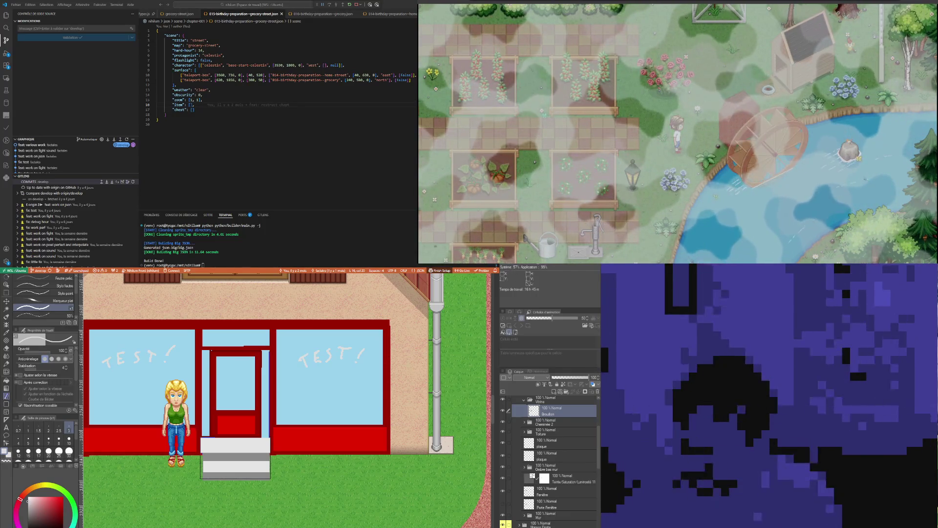
Try a filled white rectangle on the left red sill, then undo it
scroll(234, 382, up, 2)
scroll(244, 391, down, 3)
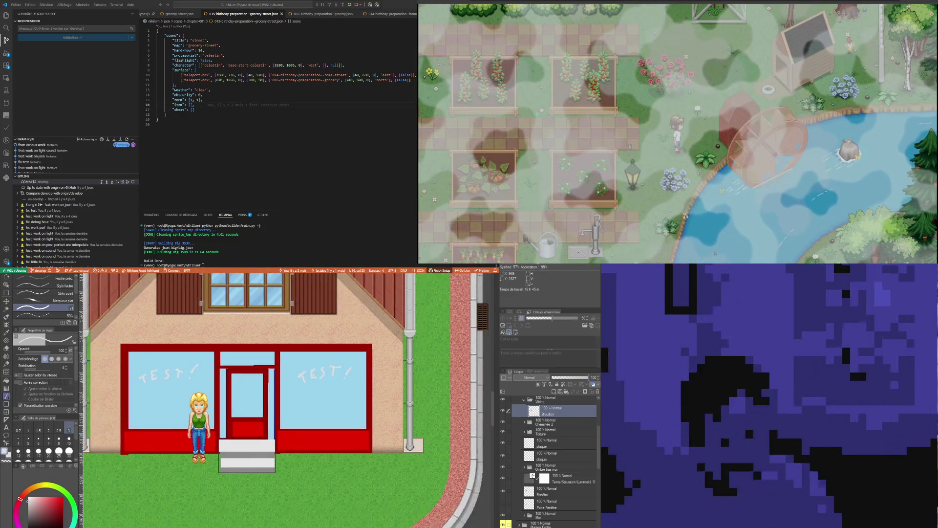
scroll(259, 410, up, 3)
scroll(259, 410, up, 2)
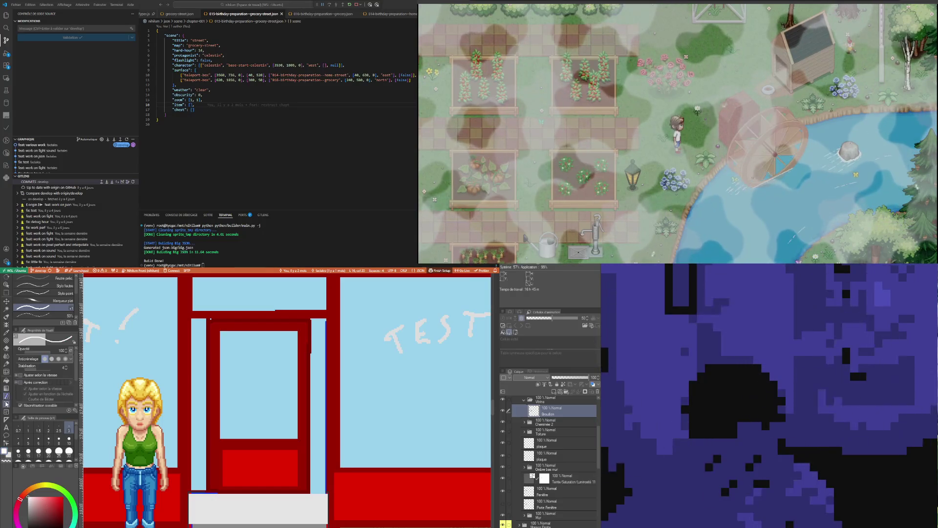
click(7, 404)
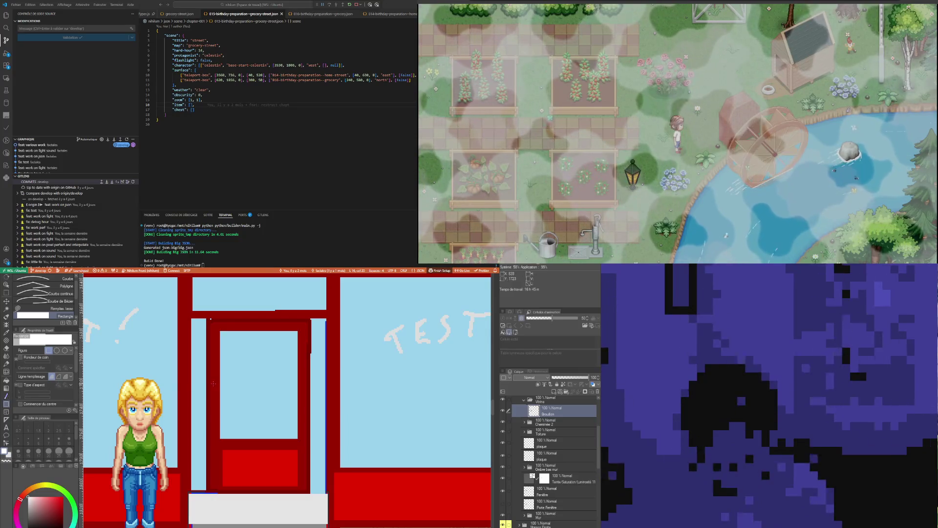
scroll(211, 320, down, 3)
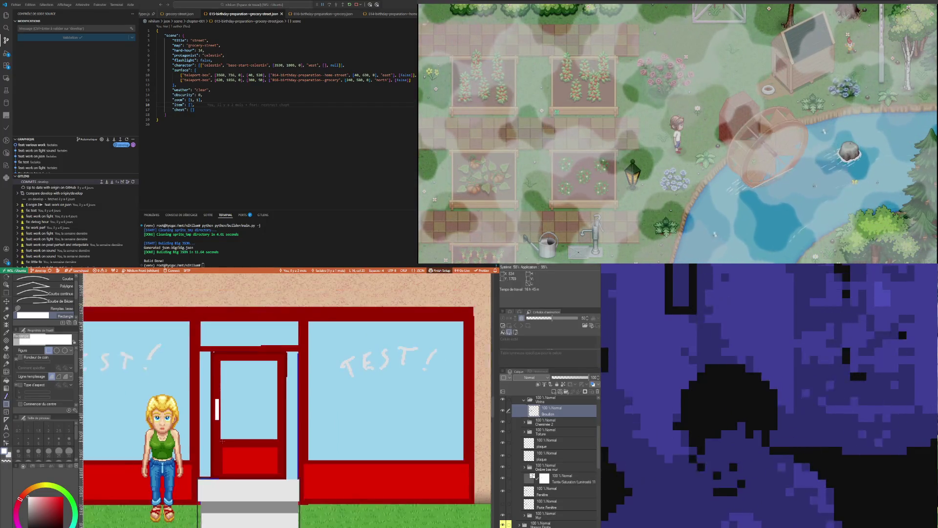
scroll(226, 442, down, 3)
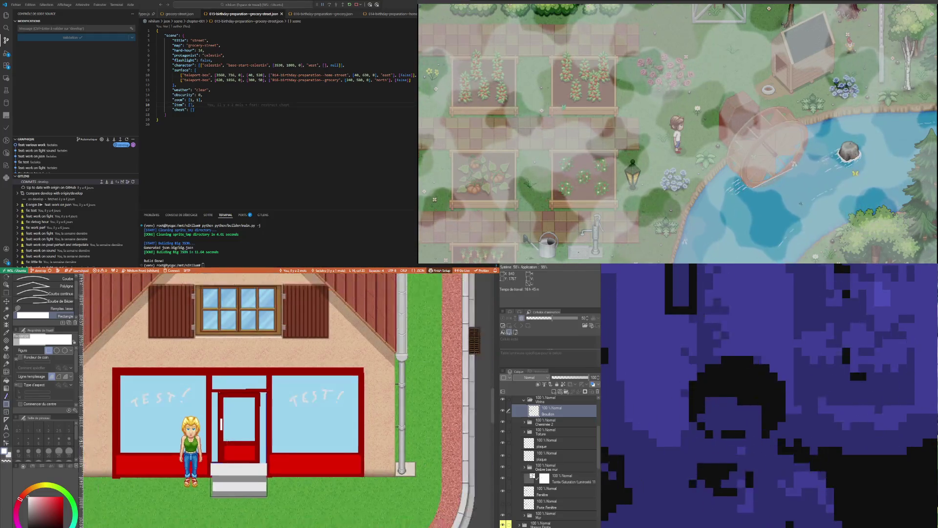
scroll(148, 468, up, 2)
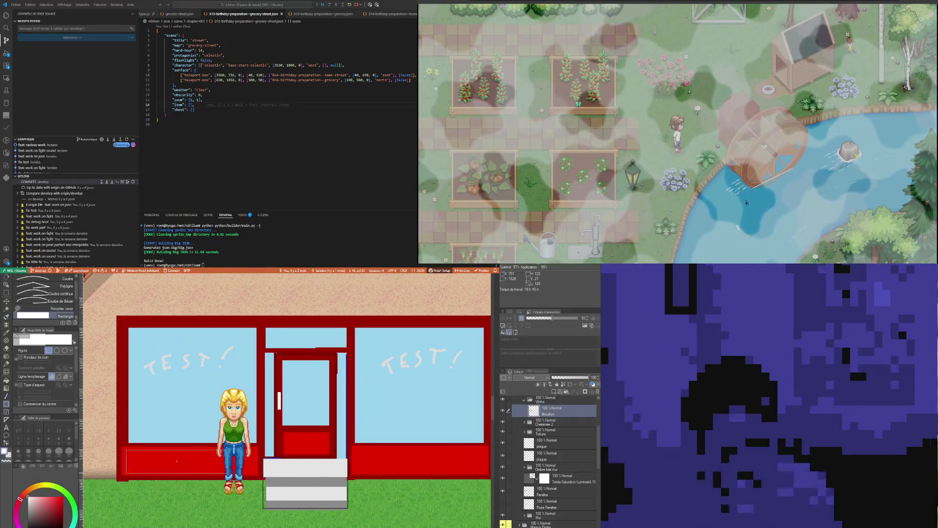
drag(254, 472, 259, 474)
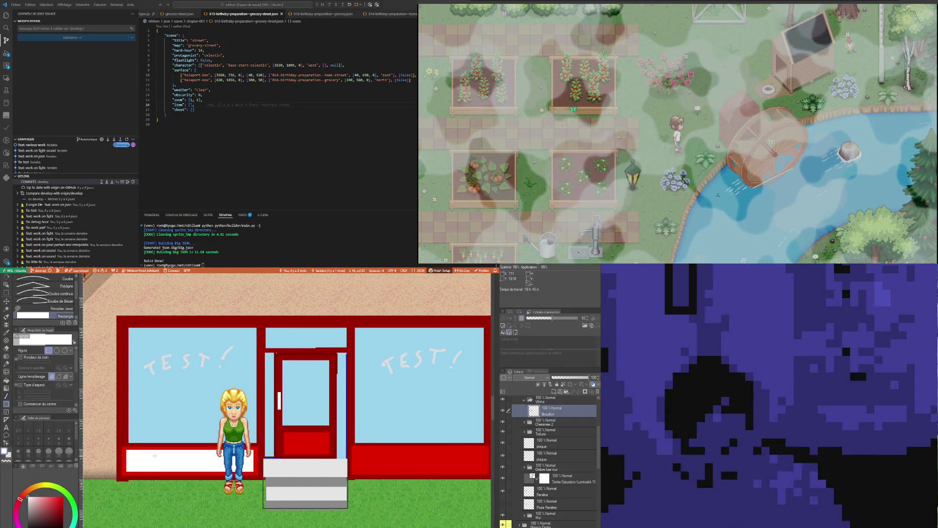
key(ctrl+z)
Set rectangles to outline-only with line size 2 and outline the left red sill in white
click(59, 376)
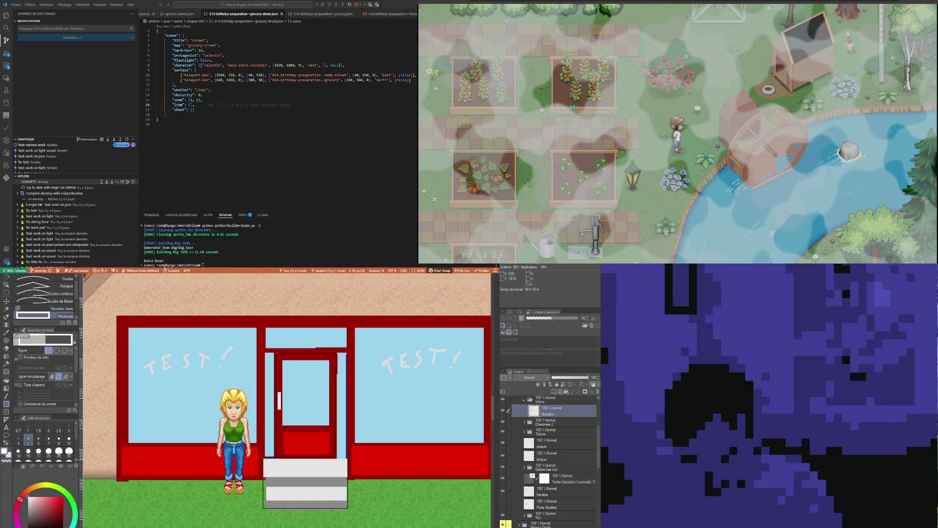
mouse_move(126, 448)
mouse_down()
mouse_move(269, 476)
mouse_move(255, 473)
mouse_up()
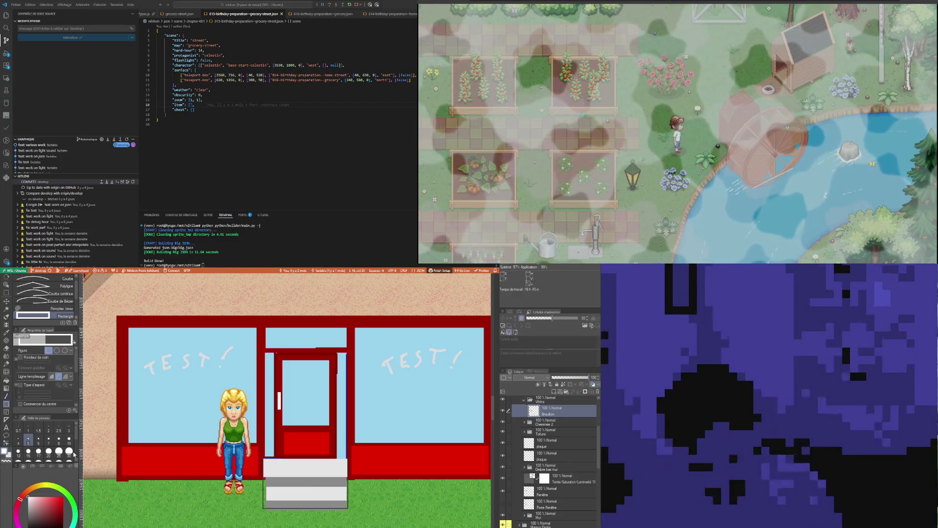
click(48, 430)
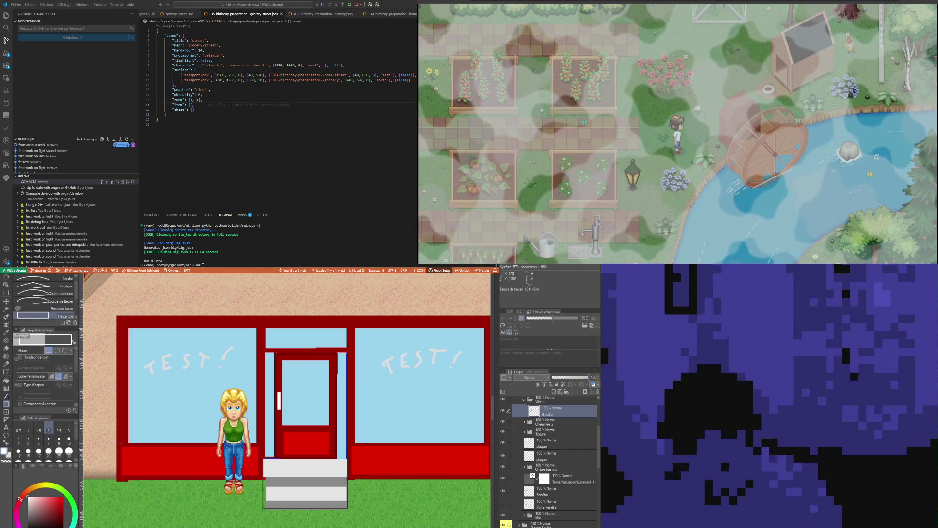
drag(141, 453, 253, 473)
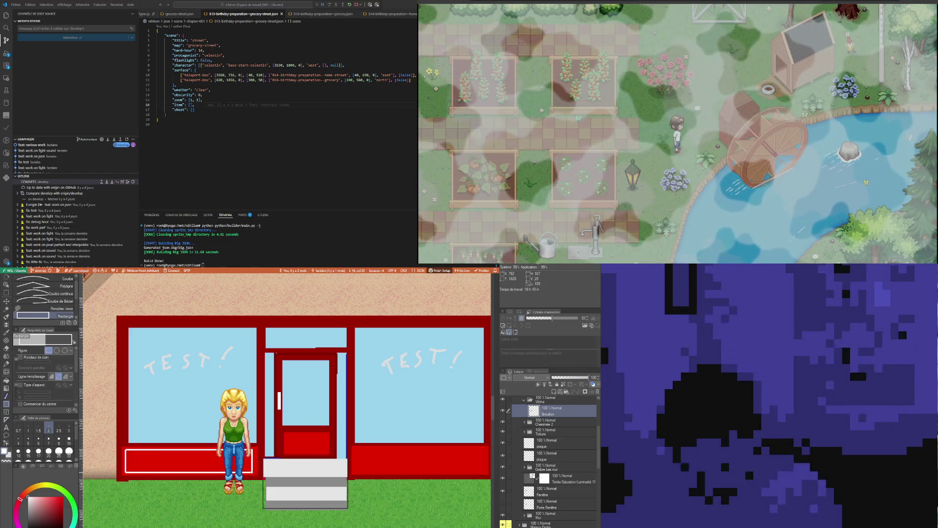
scroll(376, 458, up, 2)
scroll(377, 458, down, 2)
scroll(267, 455, up, 2)
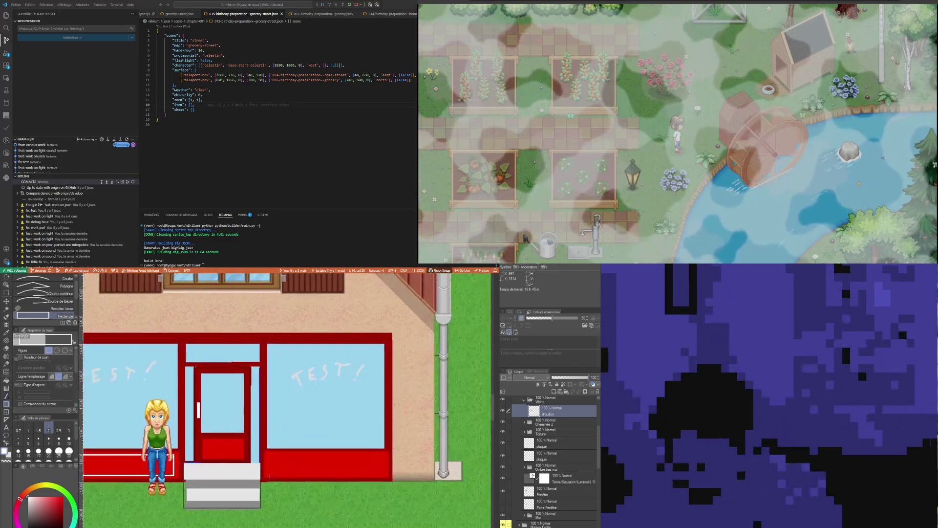
Outline the right red sill with a white rectangle
drag(264, 451, 393, 475)
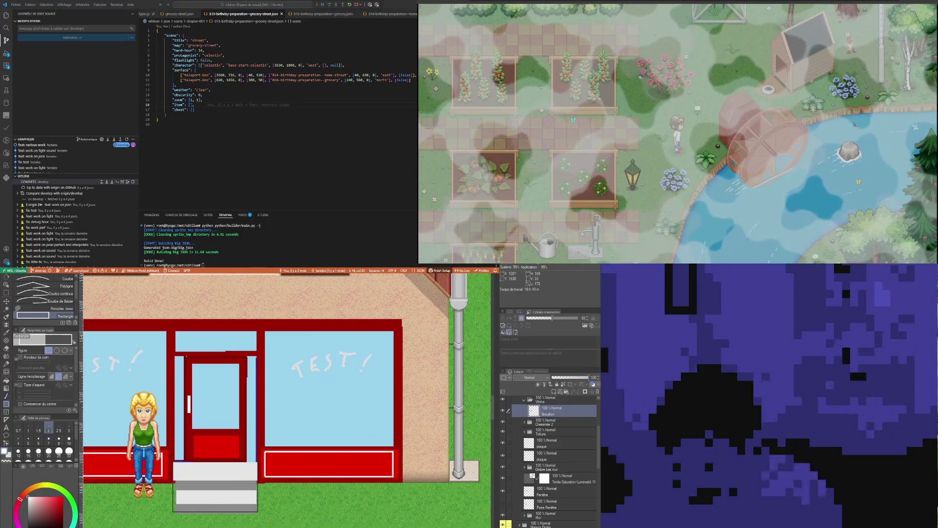
scroll(393, 474, down, 3)
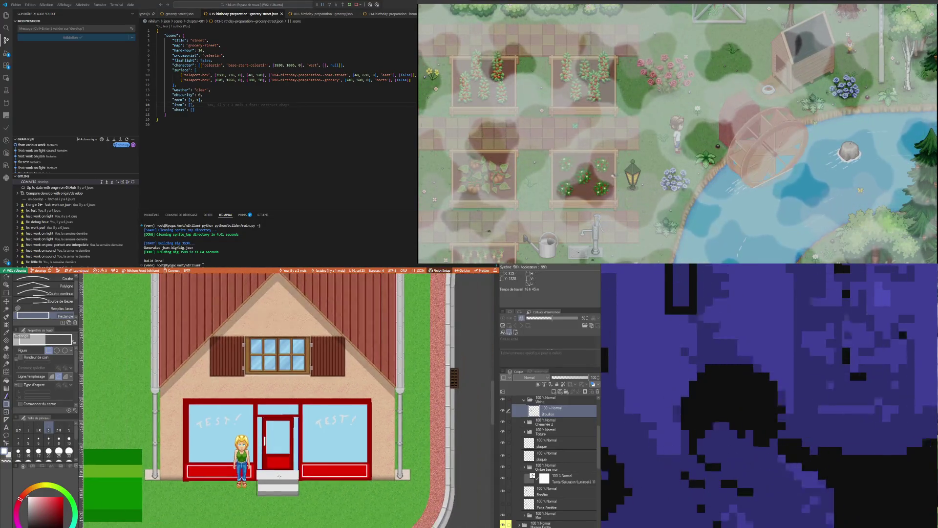
scroll(271, 471, up, 2)
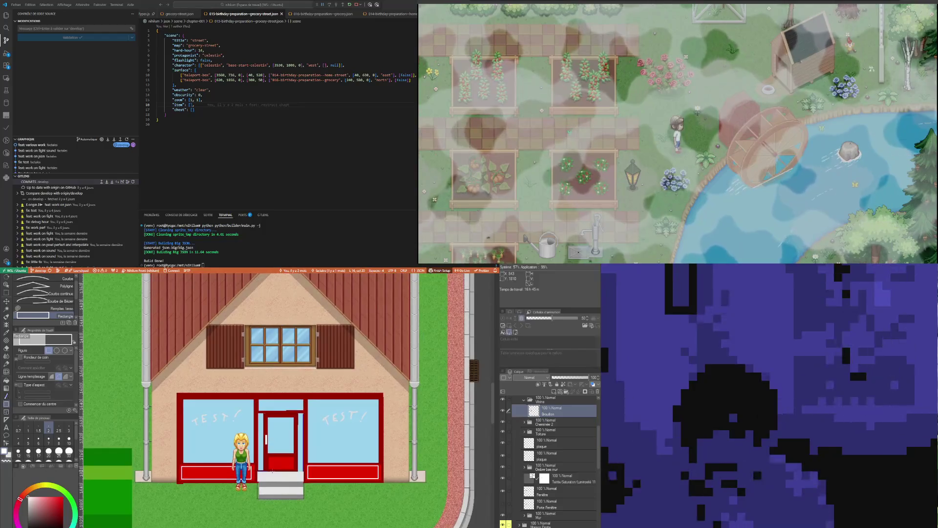
scroll(272, 471, down, 2)
scroll(272, 471, up, 4)
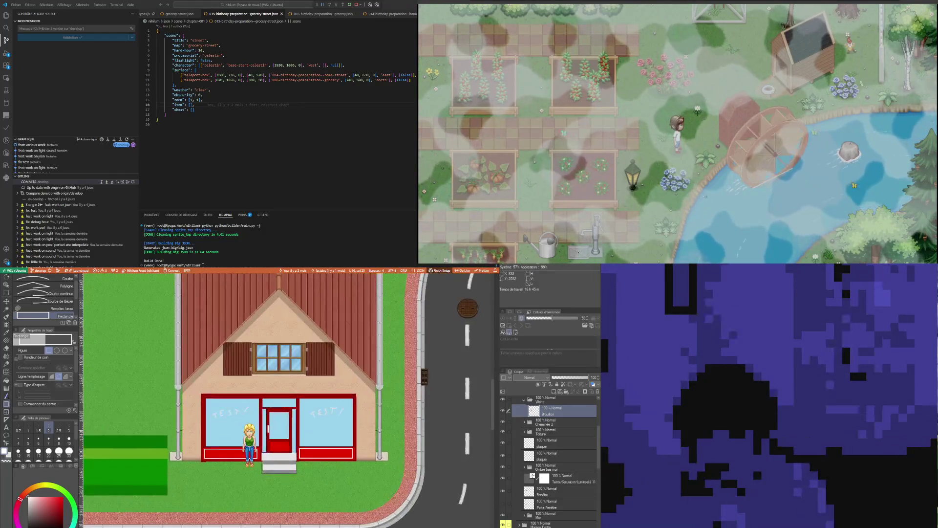
scroll(276, 489, down, 5)
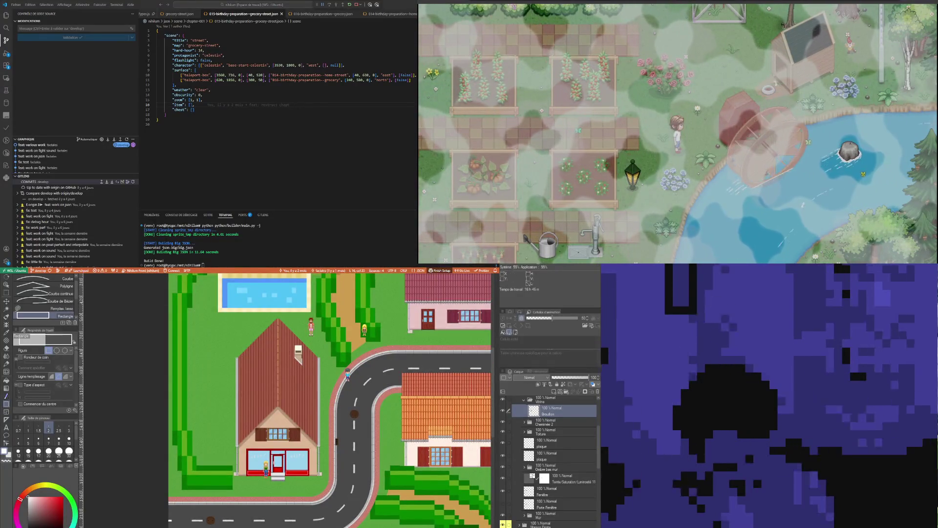
key(ctrl+Tab)
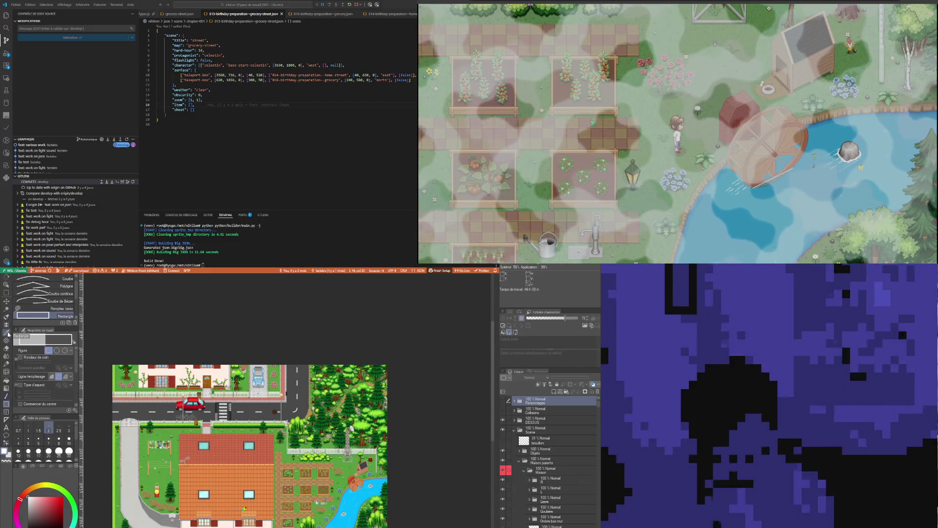
click(6, 285)
click(196, 404)
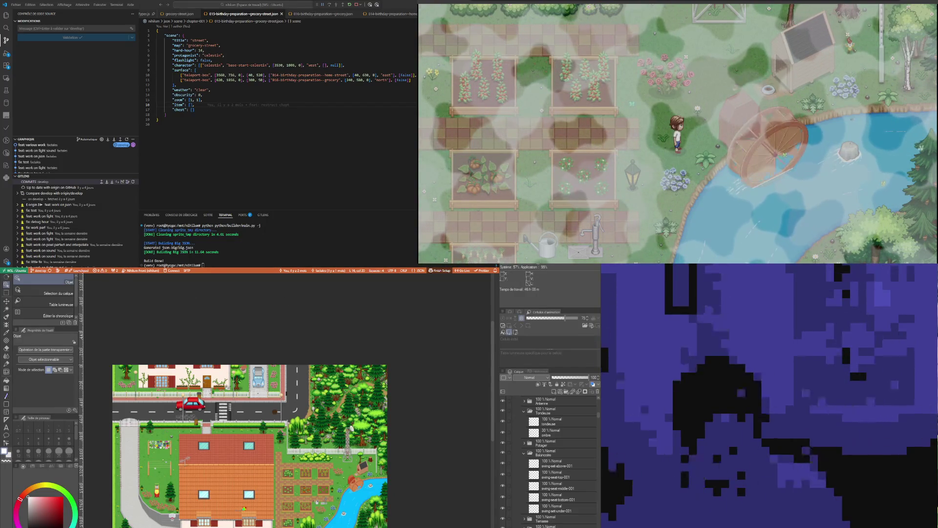
key(ctrl+Tab)
scroll(567, 430, up, 3)
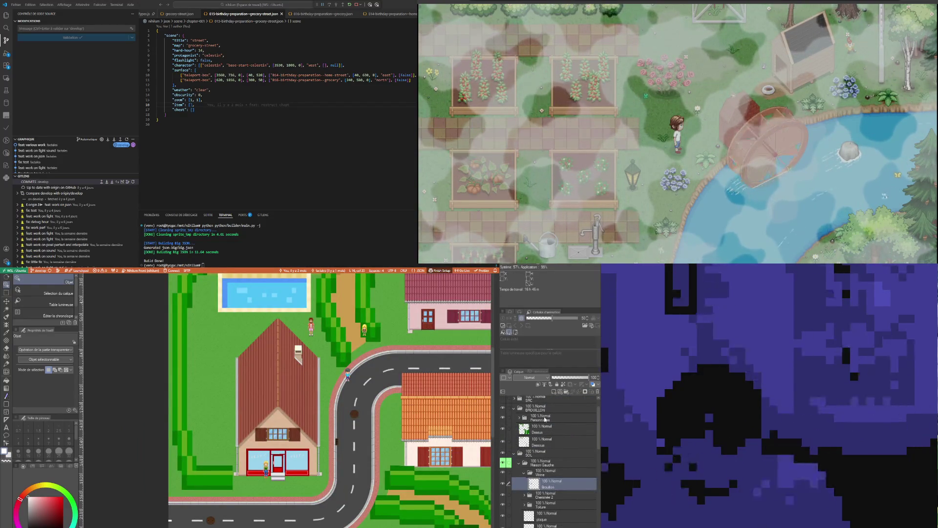
click(545, 419)
key(ctrl+v)
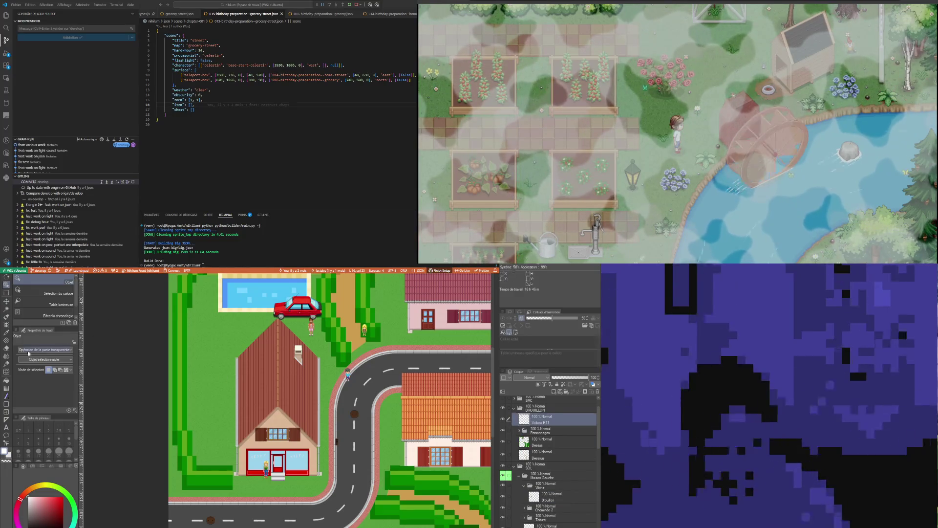
key(k)
mouse_move(323, 310)
mouse_down()
mouse_move(367, 479)
mouse_move(358, 504)
mouse_move(345, 513)
mouse_move(367, 482)
mouse_move(254, 514)
mouse_move(240, 506)
mouse_up()
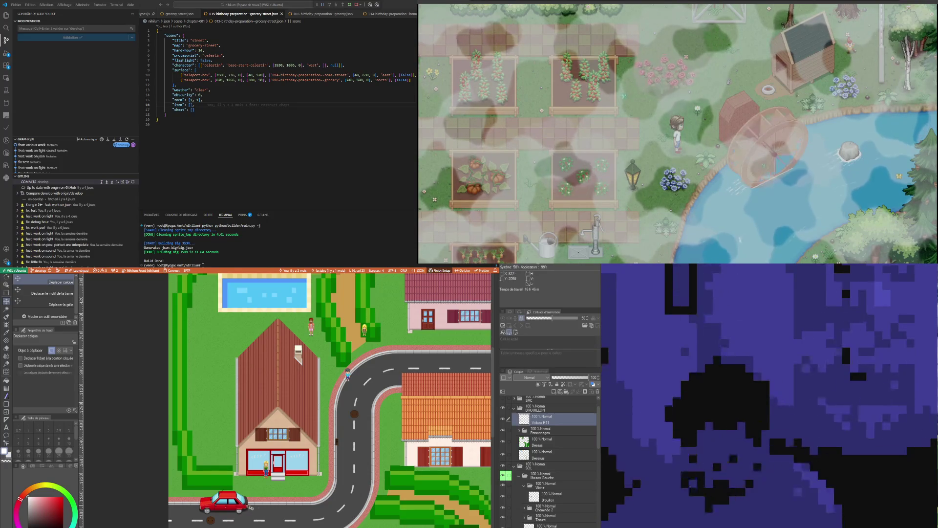
scroll(254, 509, up, 2)
scroll(266, 502, up, 1)
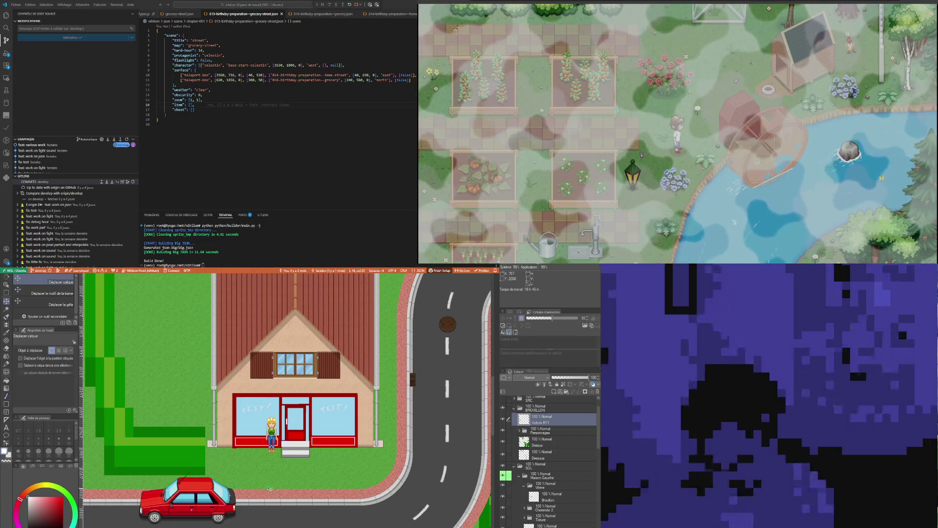
scroll(270, 491, up, 1)
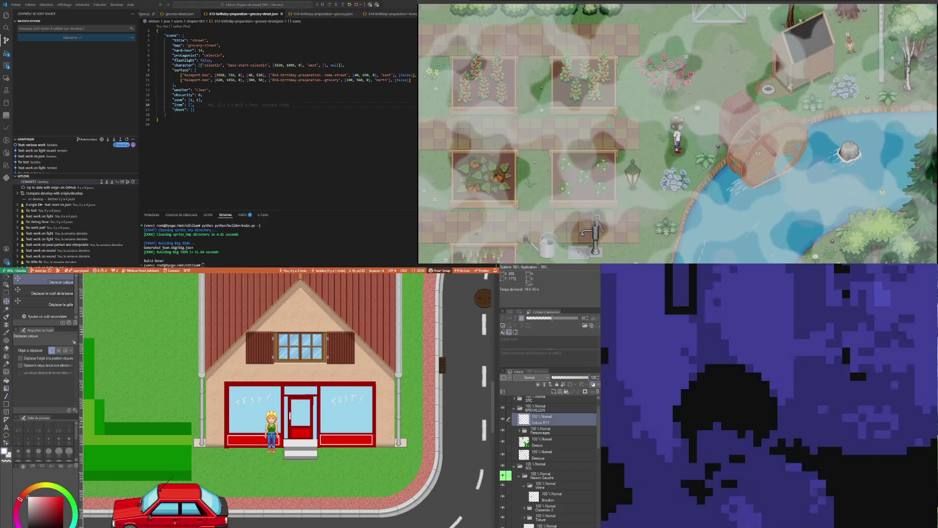
scroll(283, 421, up, 5)
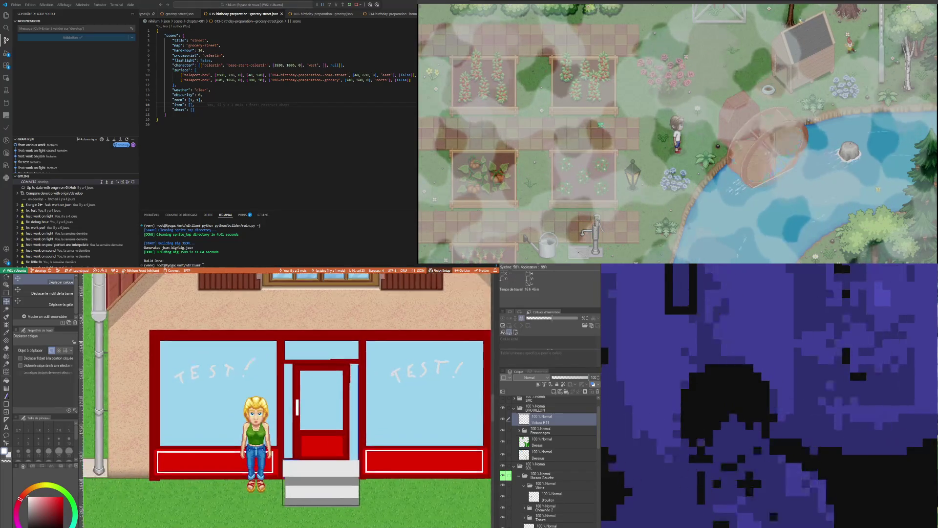
Make the Brouillon draft layer the active drawing layer
click(7, 400)
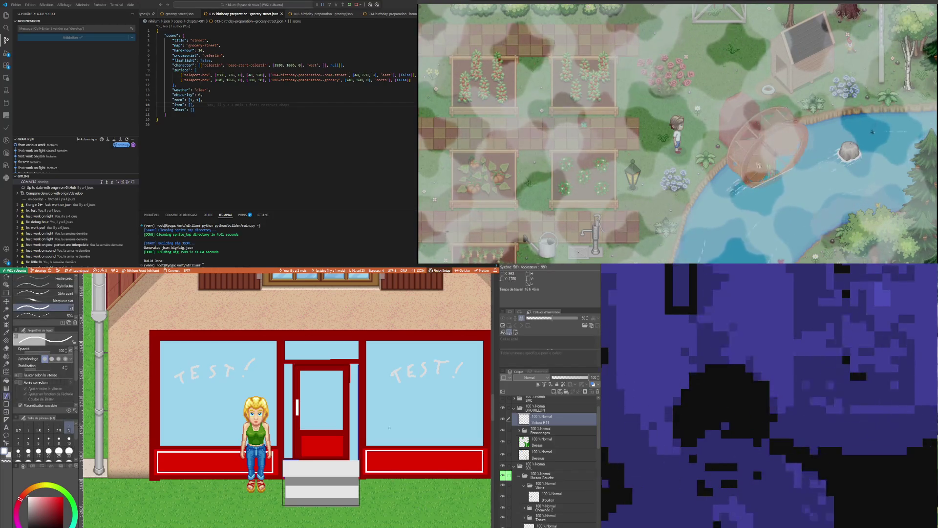
scroll(313, 442, up, 3)
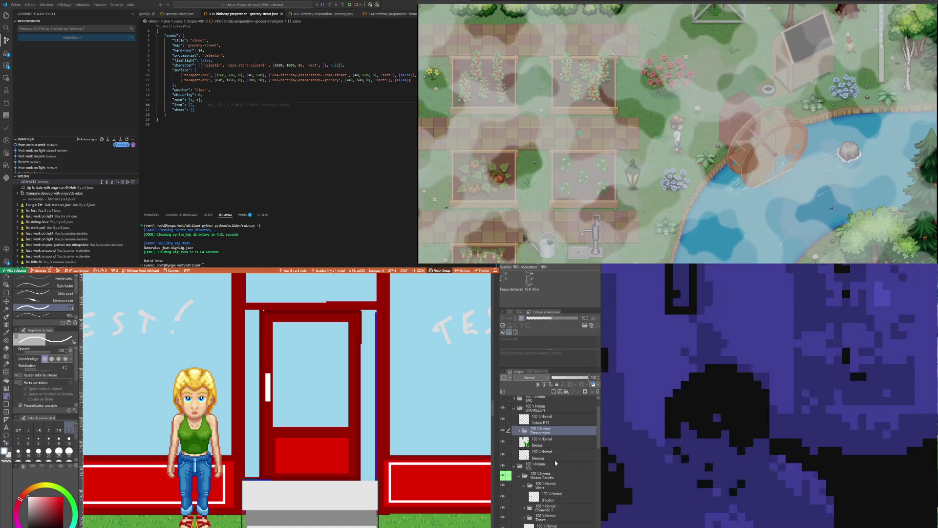
scroll(557, 466, down, 2)
click(557, 476)
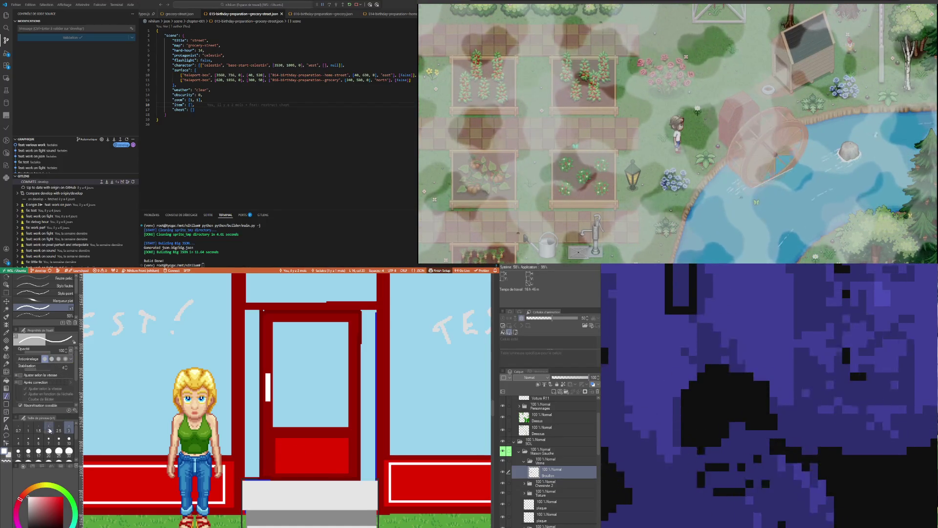
click(6, 403)
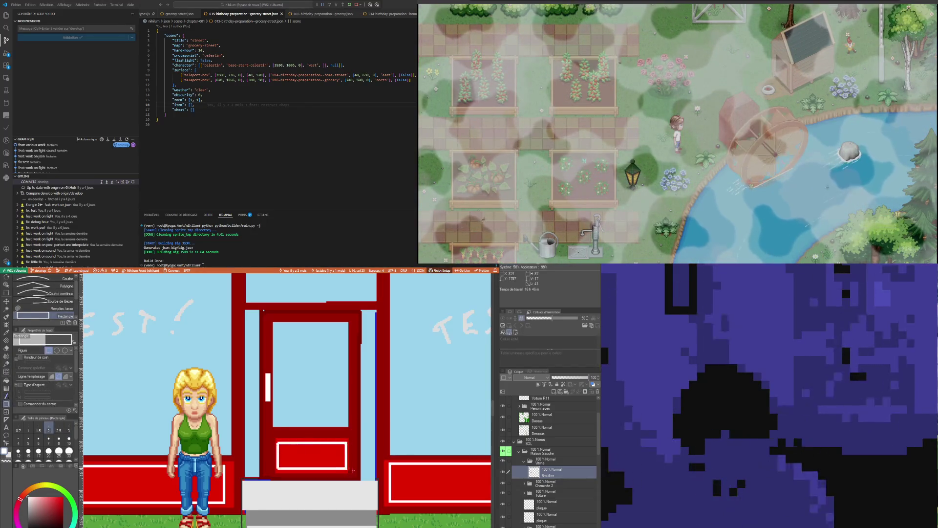
scroll(273, 430, down, 5)
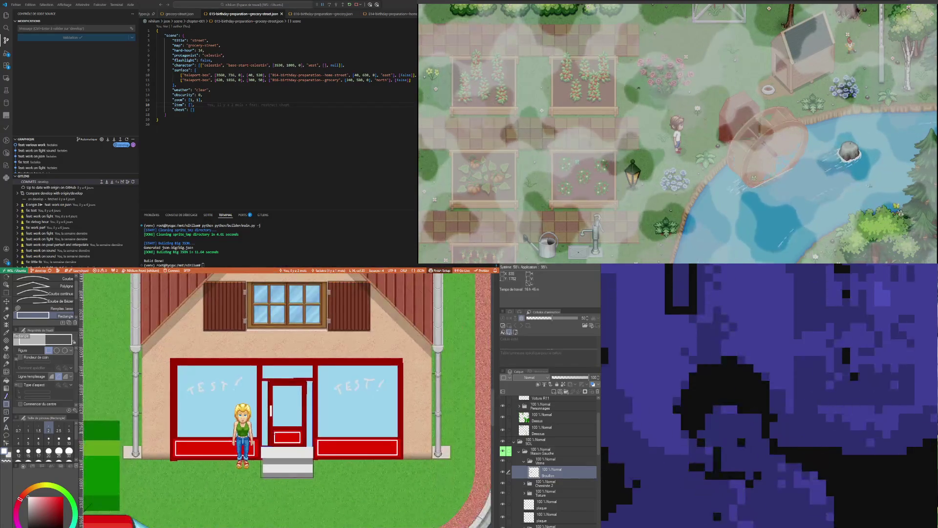
scroll(277, 424, up, 2)
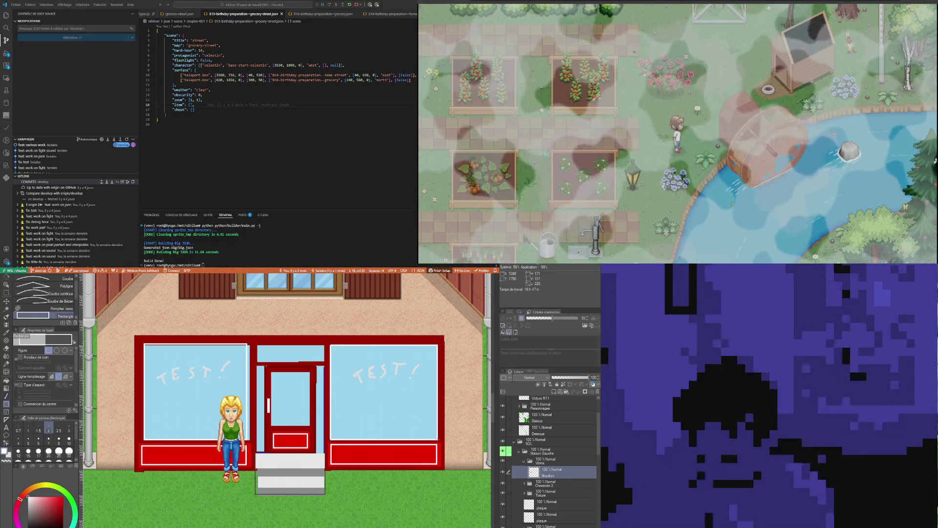
scroll(252, 414, down, 3)
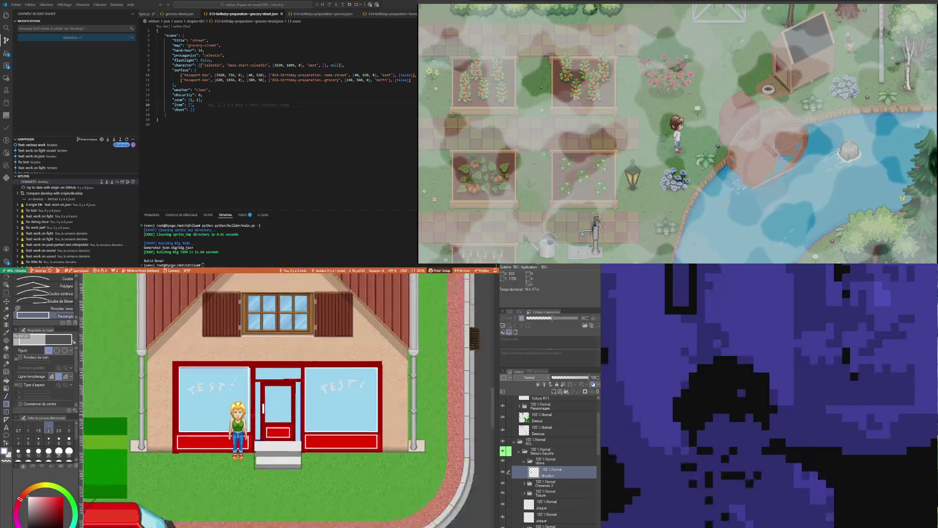
scroll(269, 419, up, 5)
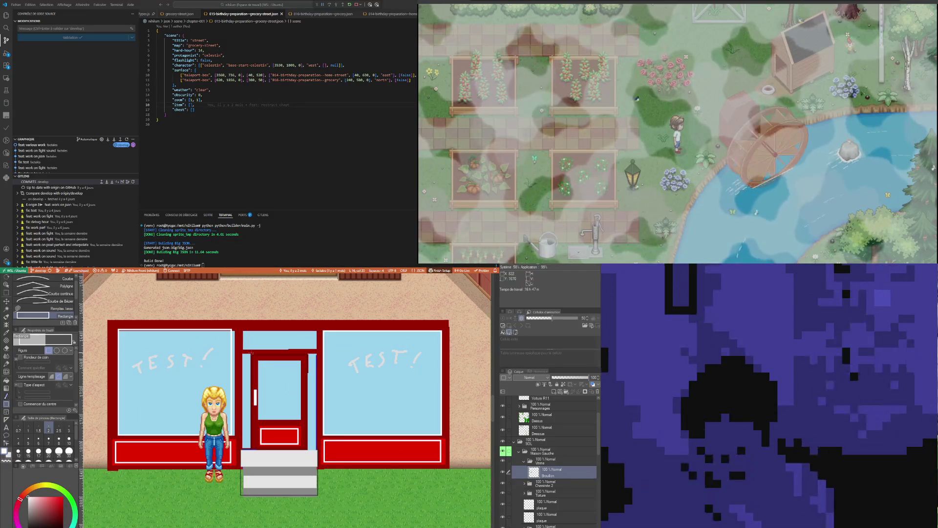
Draw white rectangle outlines over the shop door and around the whole door
mouse_move(250, 353)
mouse_down()
mouse_move(305, 418)
mouse_move(308, 449)
mouse_up()
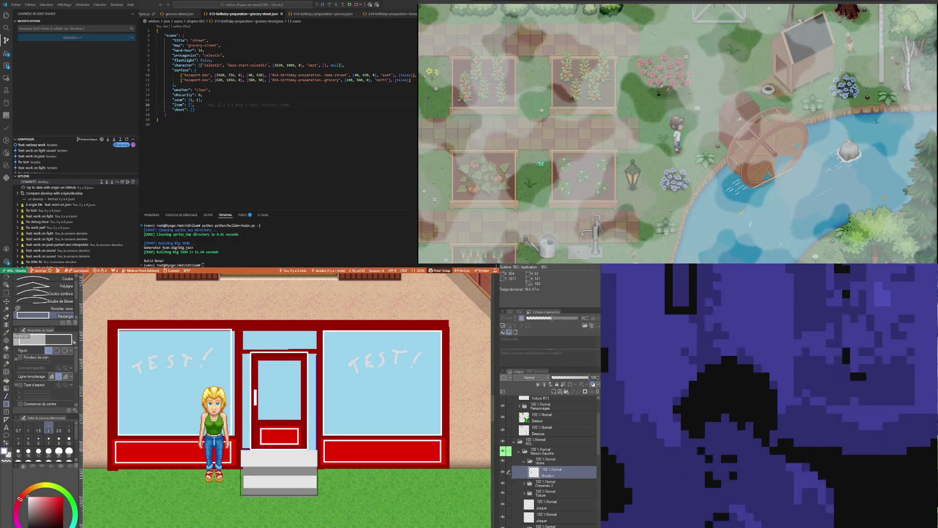
scroll(274, 373, up, 2)
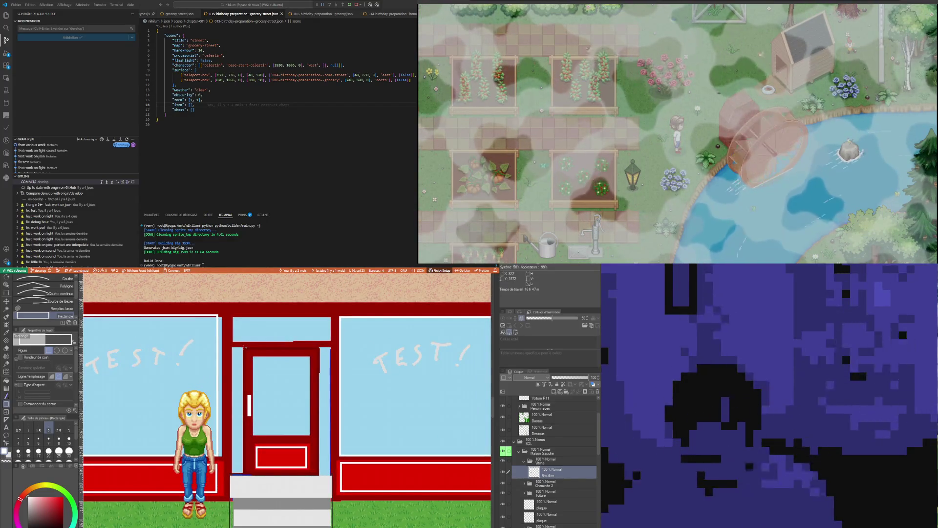
drag(298, 383, 319, 475)
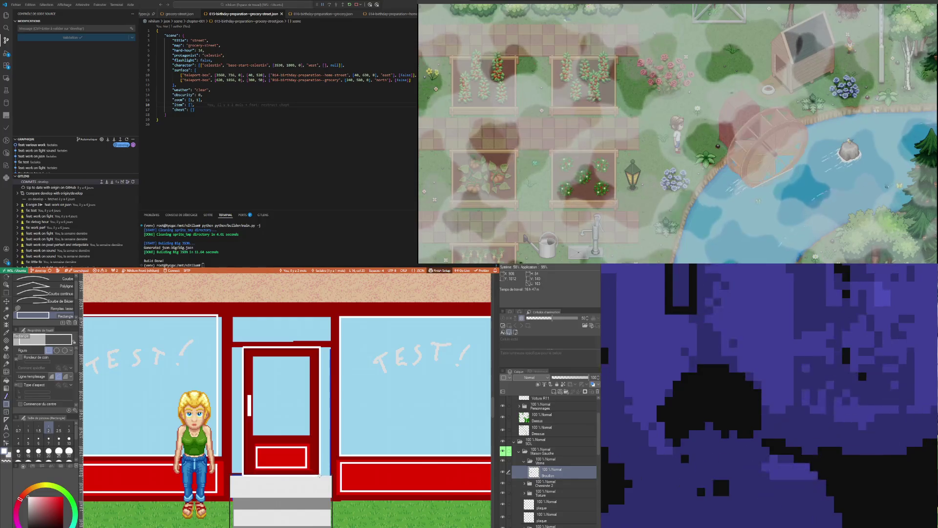
scroll(319, 475, down, 3)
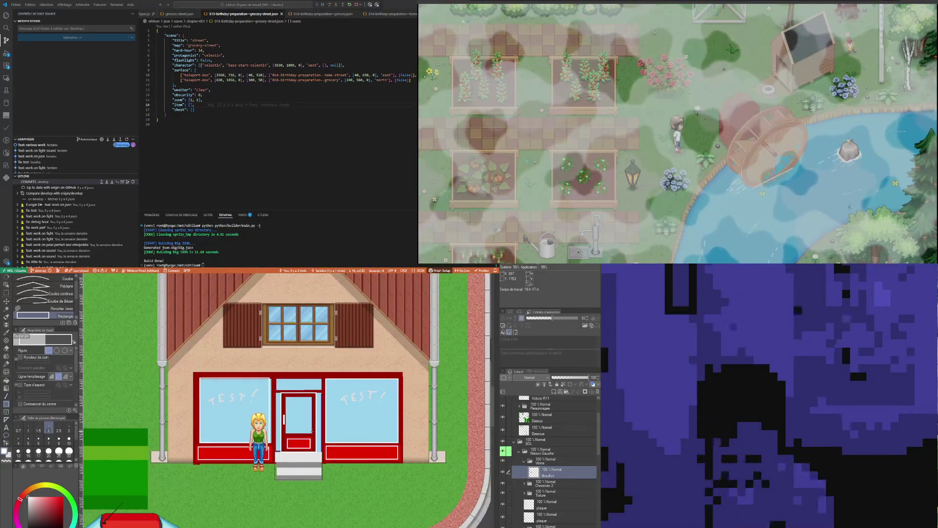
scroll(312, 431, up, 2)
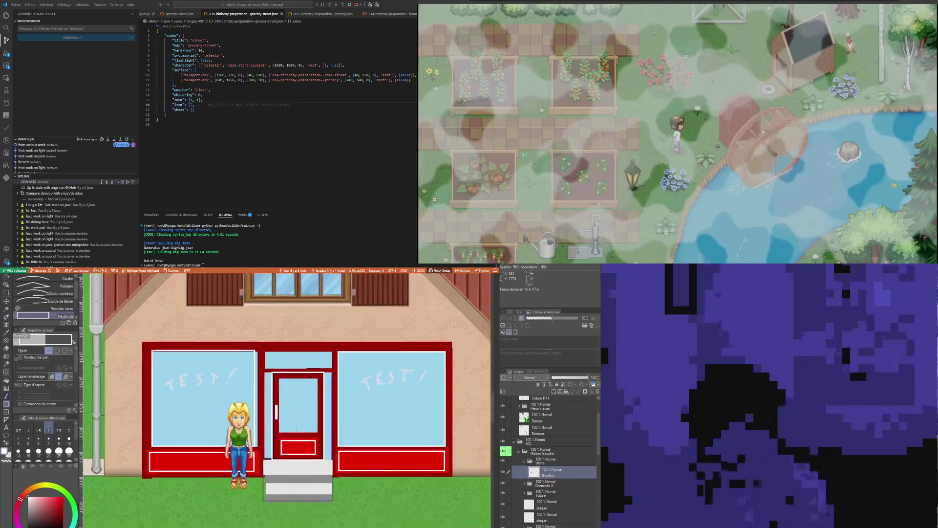
click(8, 333)
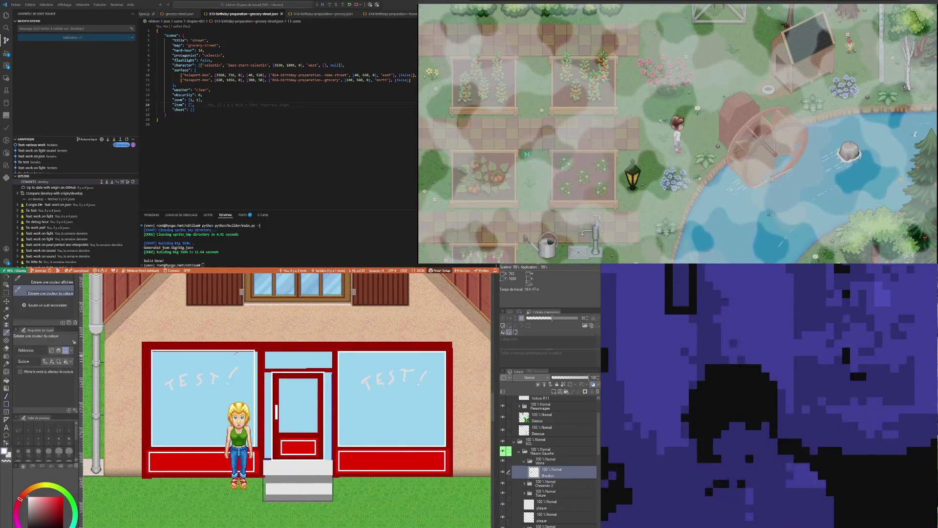
Add a new layer above Brouillon and rename it 'étale'
click(7, 380)
scroll(258, 366, down, 3)
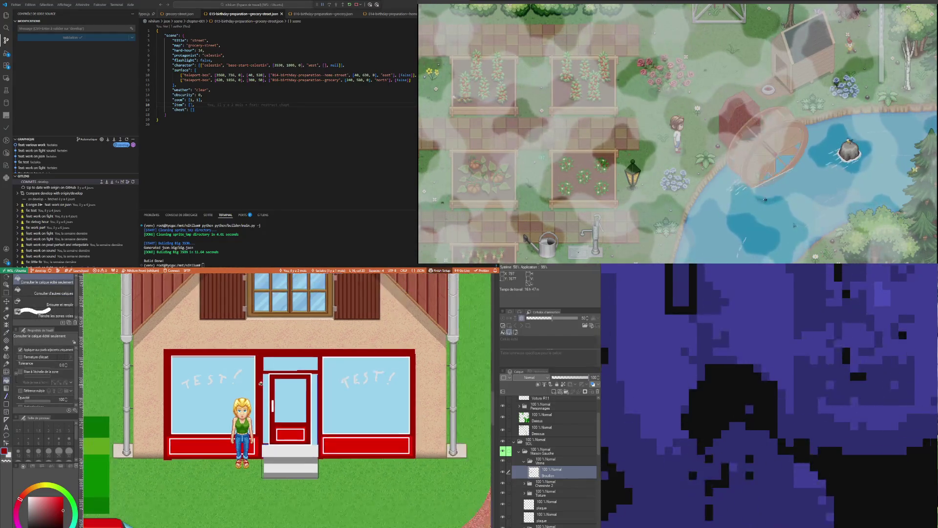
scroll(267, 401, up, 2)
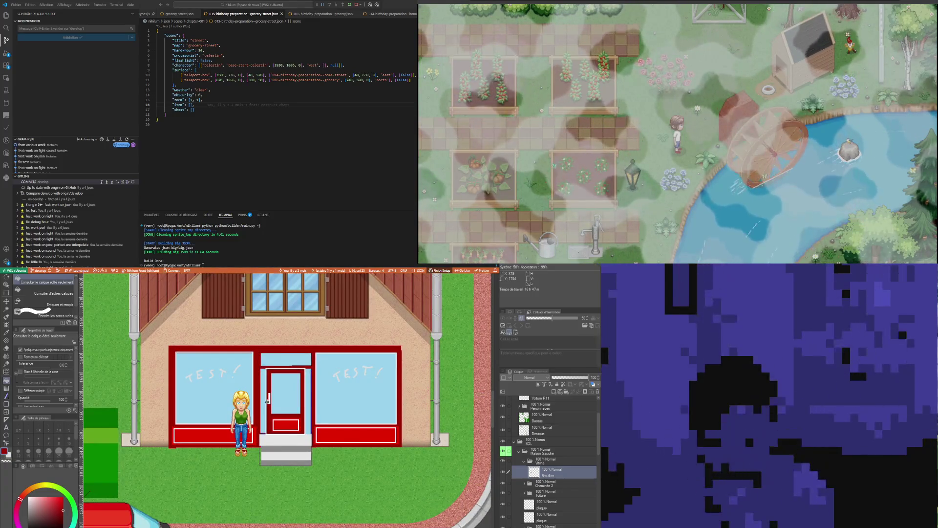
scroll(267, 401, down, 2)
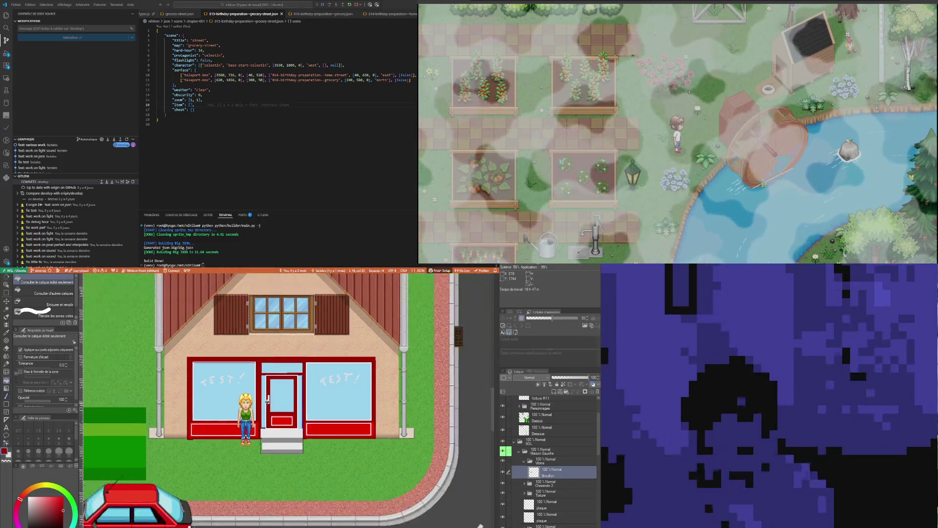
scroll(271, 439, up, 2)
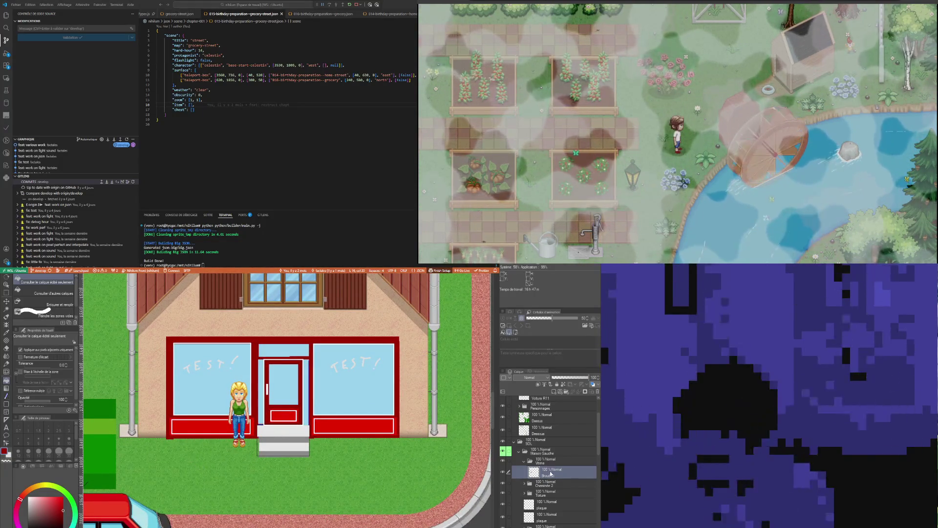
click(554, 392)
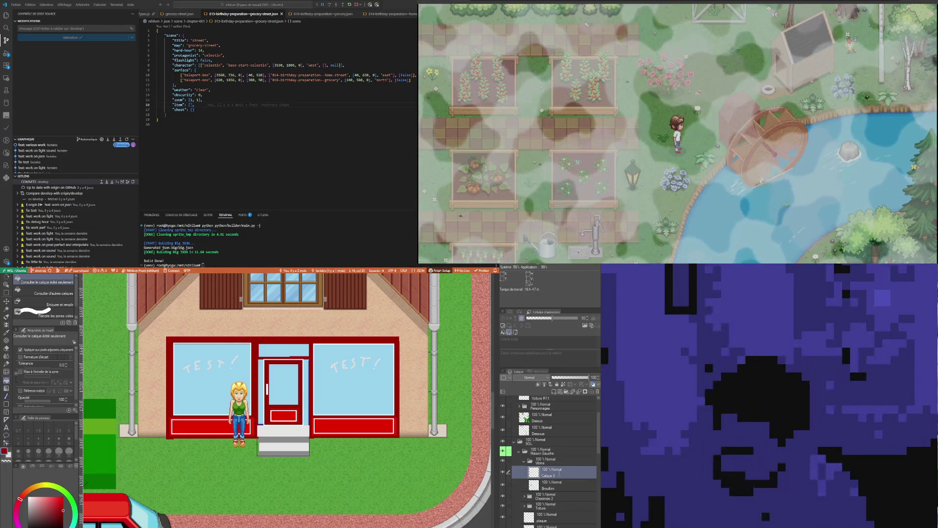
double_click(559, 474)
text(étale)
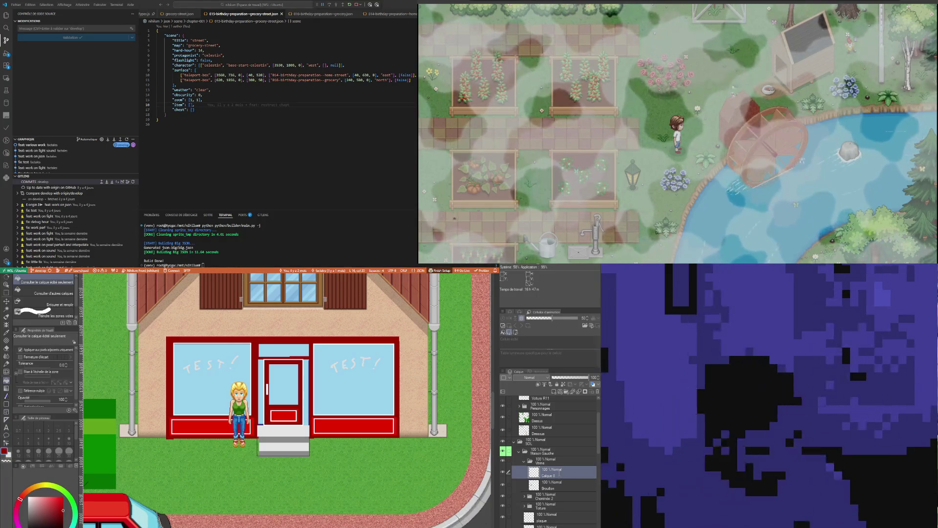
key(Return)
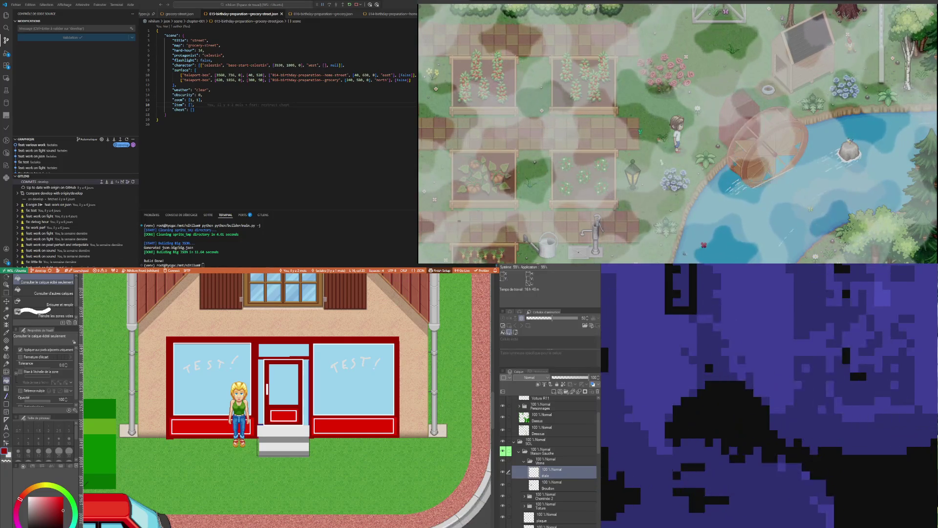
scroll(308, 465, down, 4)
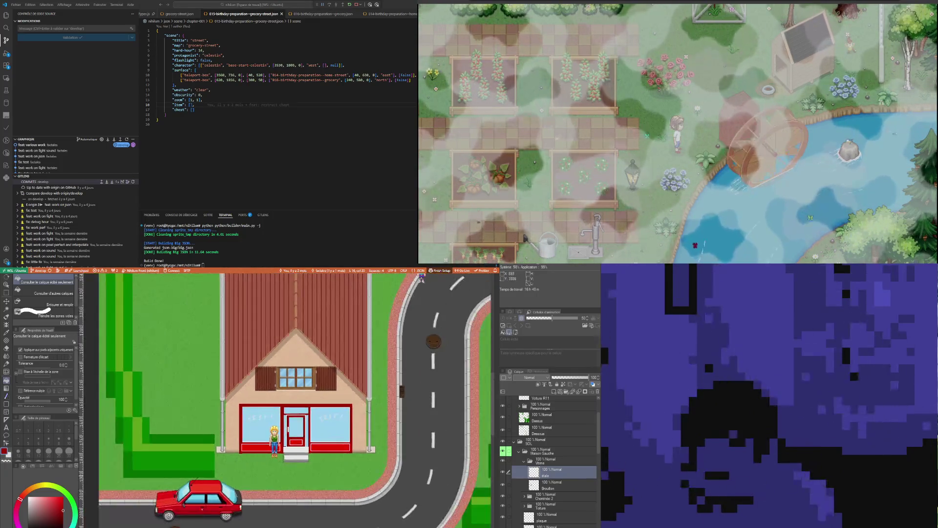
Nudge the Maison Gauche house folder up and down a few pixels with Move Layer
scroll(297, 458, down, 3)
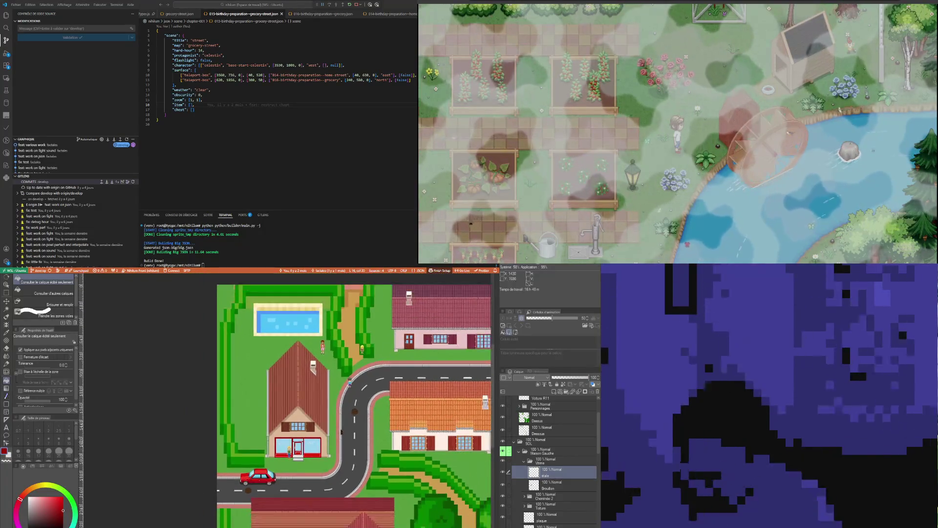
scroll(362, 440, up, 1)
click(547, 460)
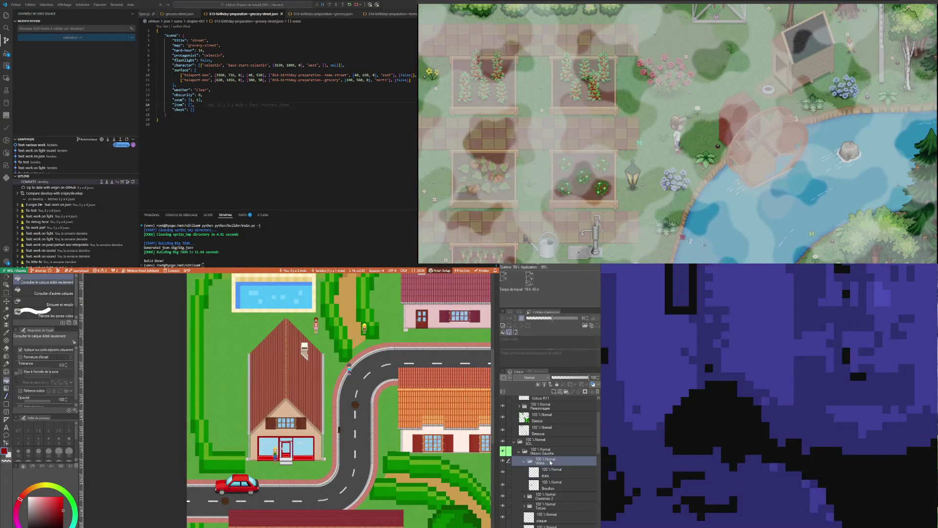
click(542, 451)
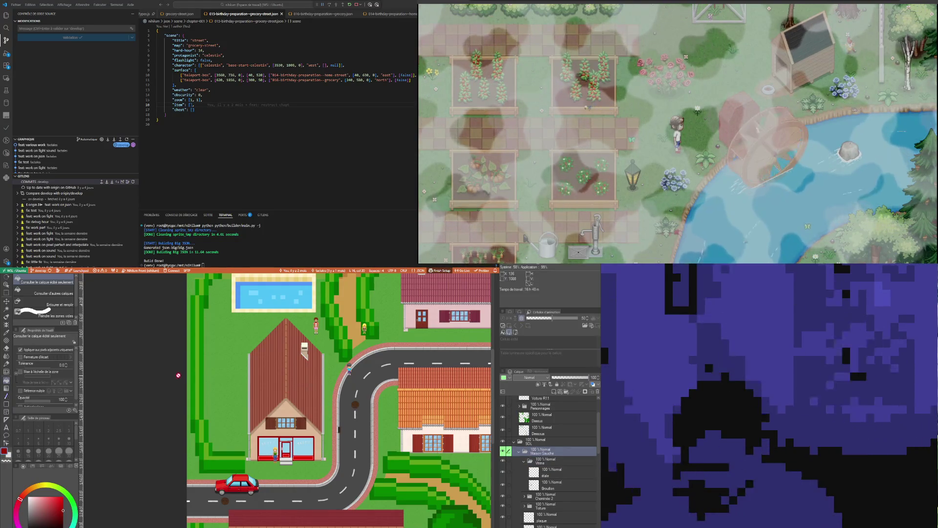
click(6, 301)
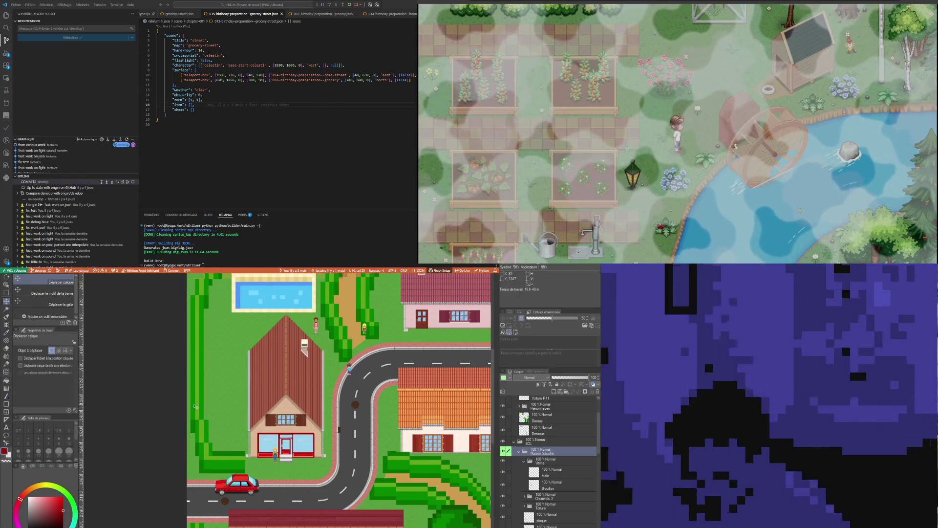
key(Up)
key(Up)
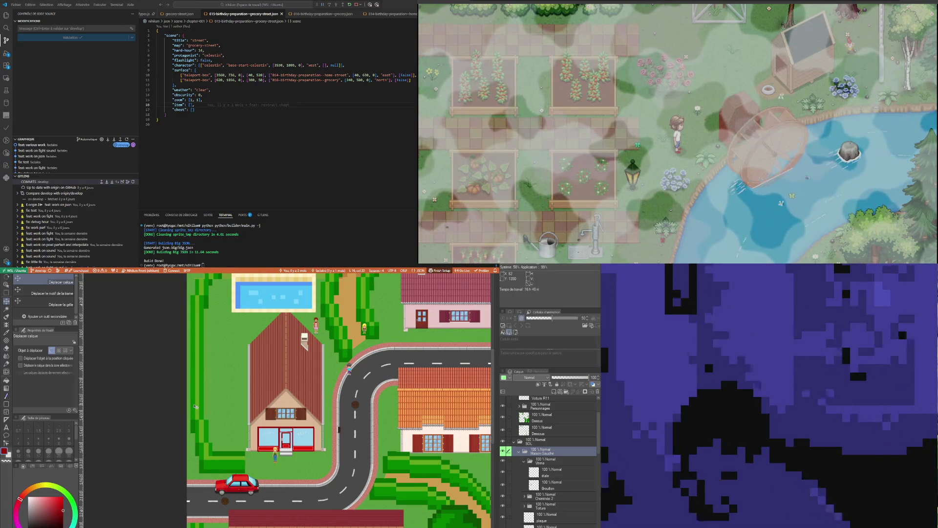
key(Down)
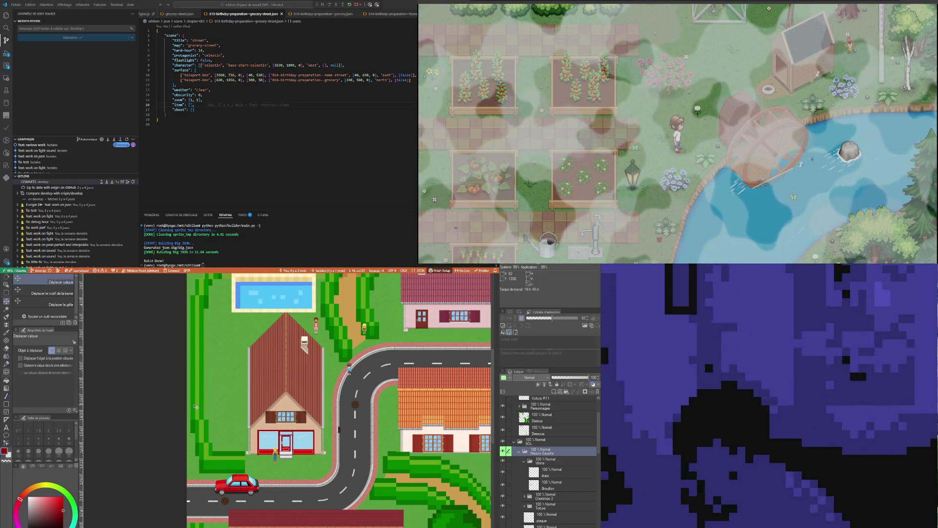
key(Up)
key(Down)
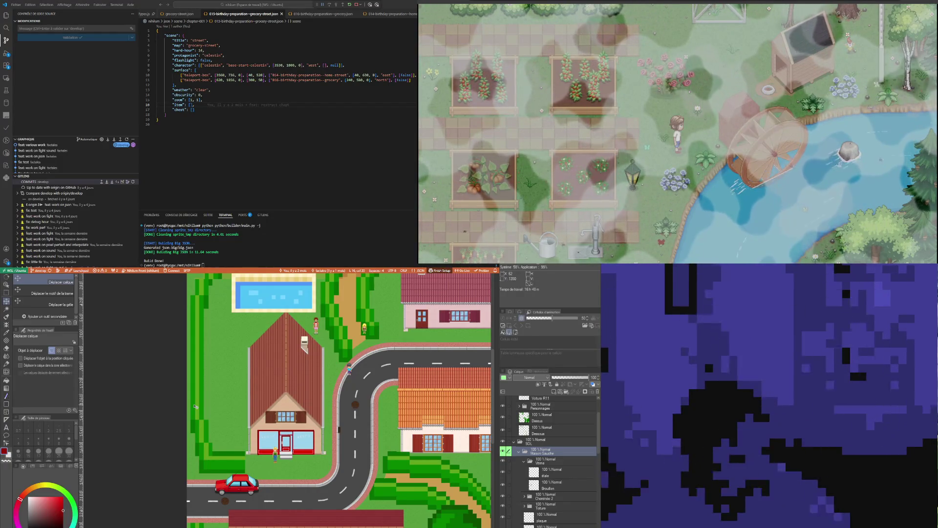
key(Up)
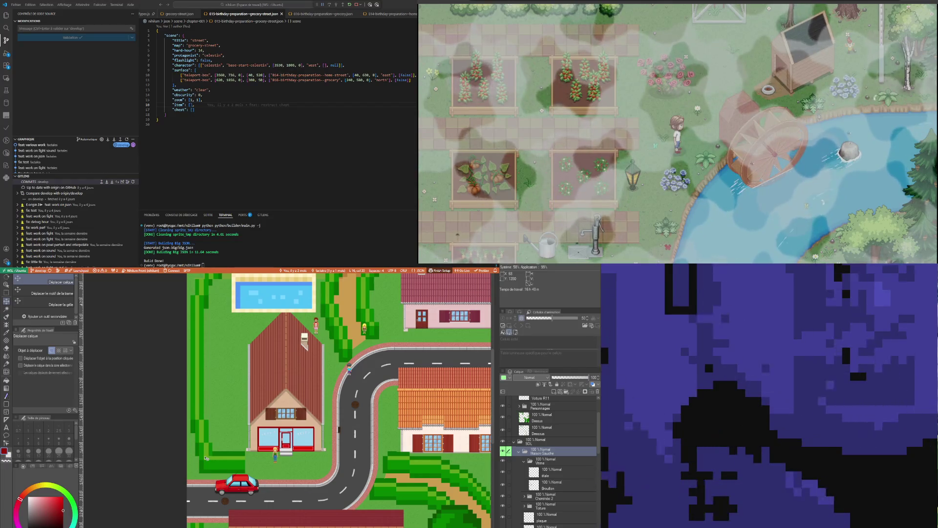
Select the étale layer inside the Vitrine folder
scroll(273, 470, up, 3)
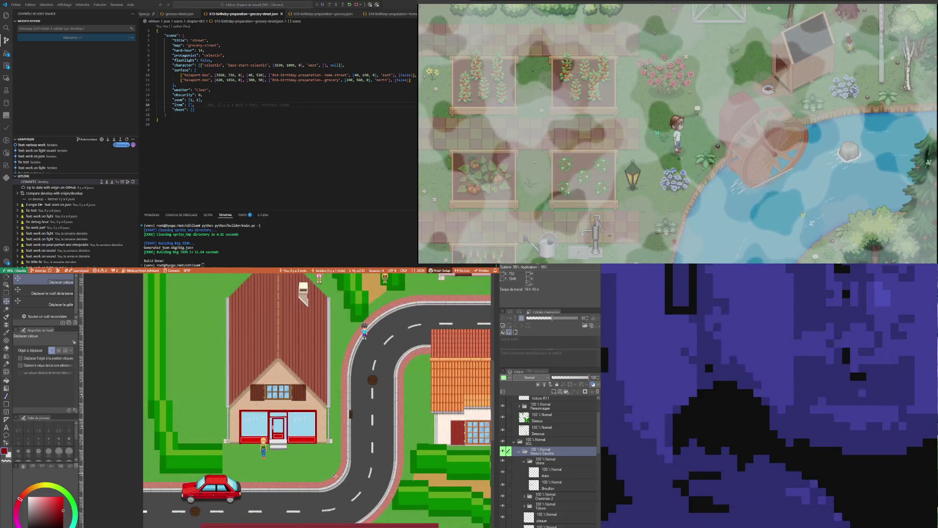
scroll(268, 465, down, 1)
click(562, 461)
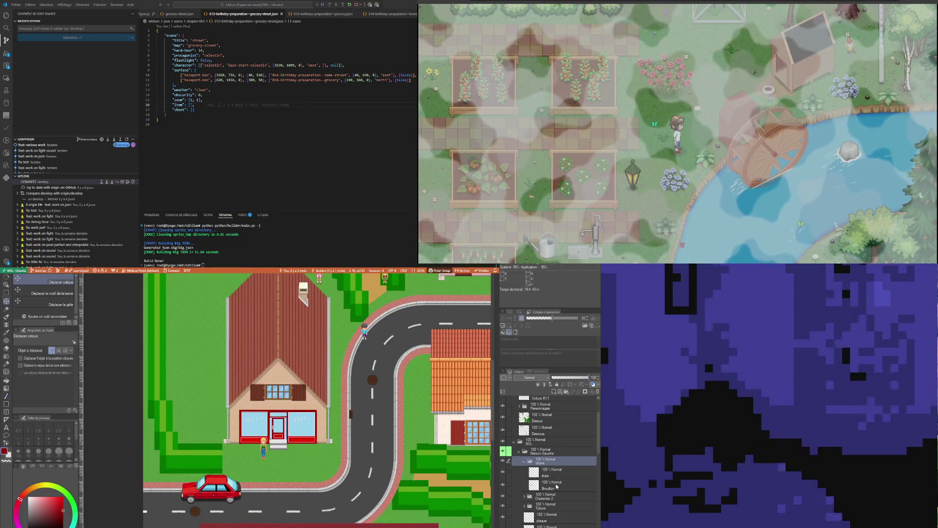
click(554, 474)
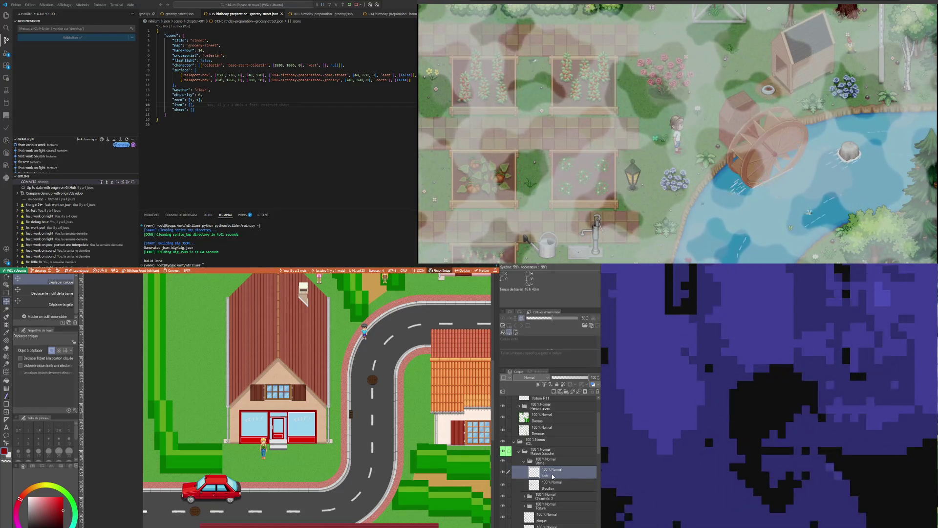
scroll(294, 469, up, 2)
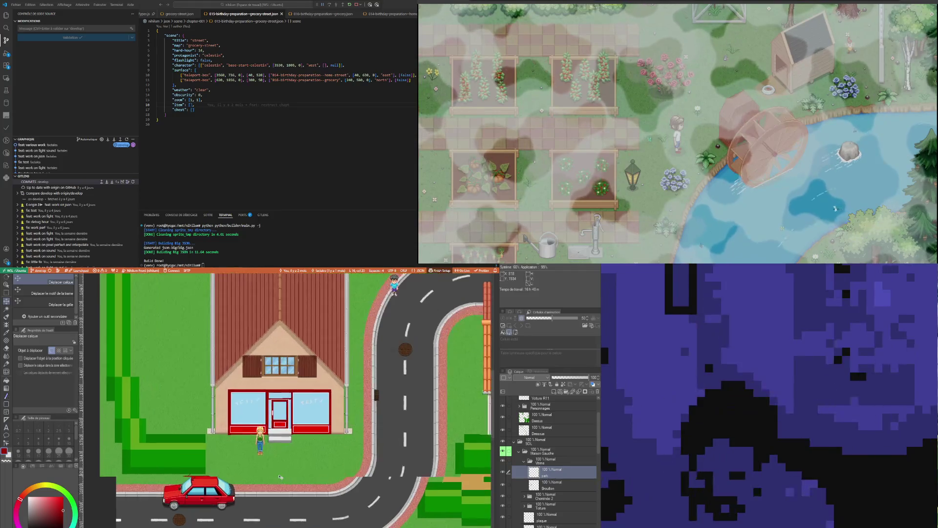
scroll(355, 474, up, 2)
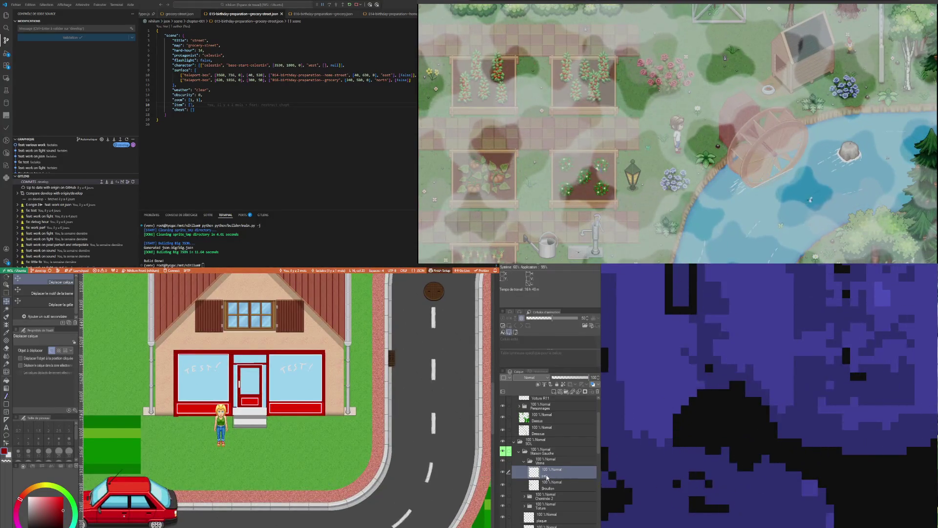
Move étale below Brouillon and fill a rectangle below the shop front dark grey
drag(559, 472, 557, 486)
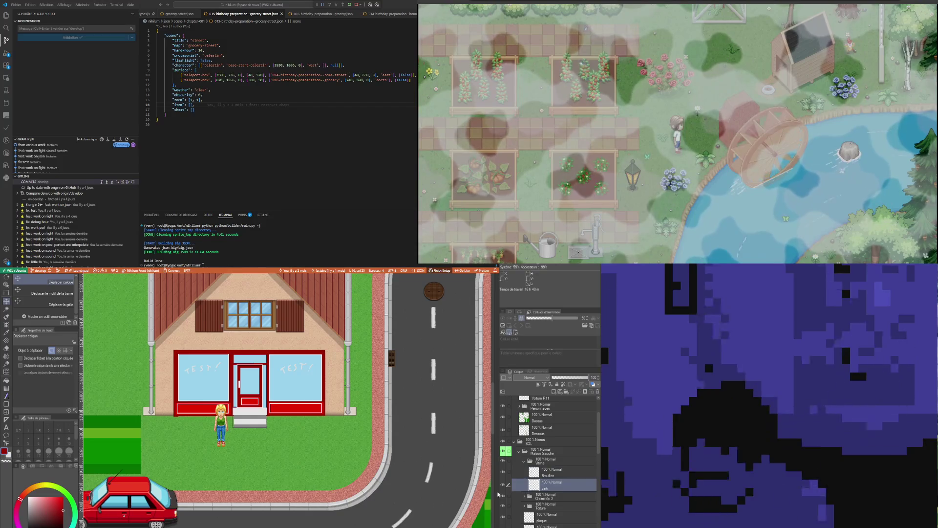
key(i)
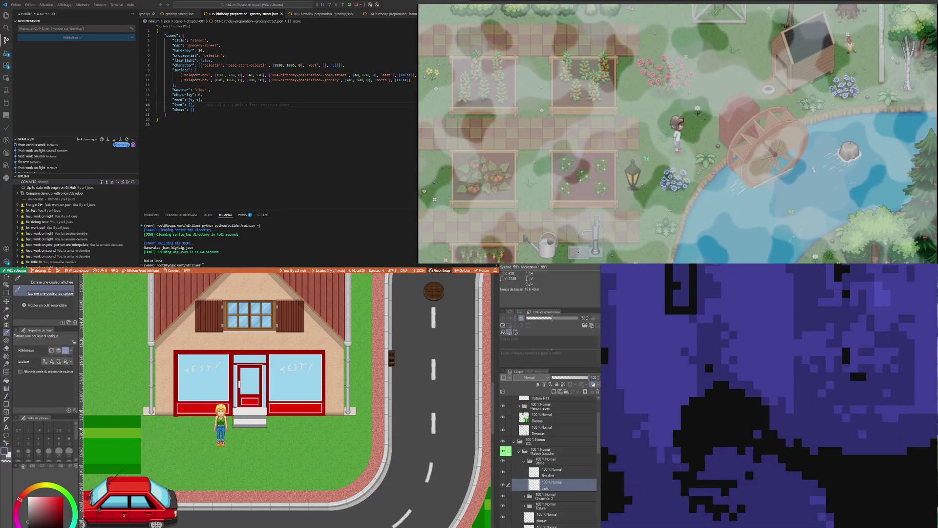
click(6, 403)
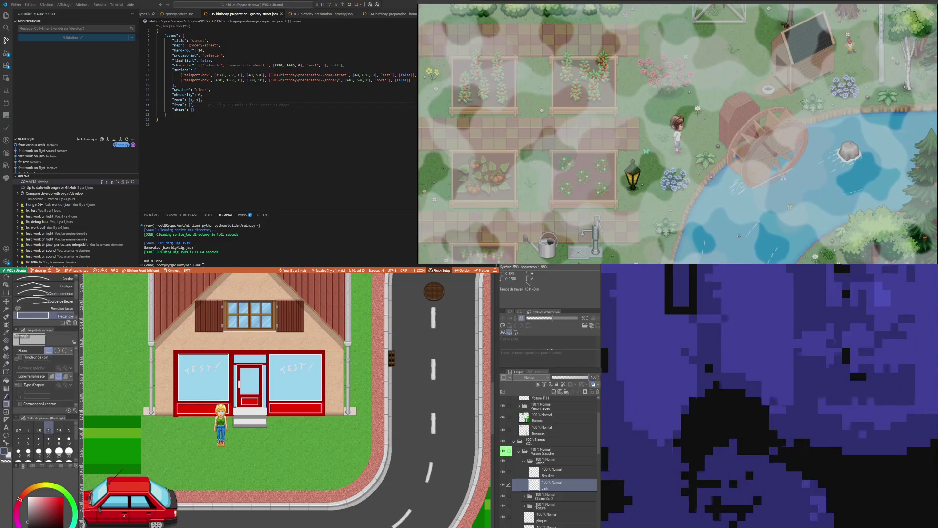
mouse_move(190, 430)
mouse_down()
mouse_move(357, 496)
mouse_move(327, 491)
mouse_up()
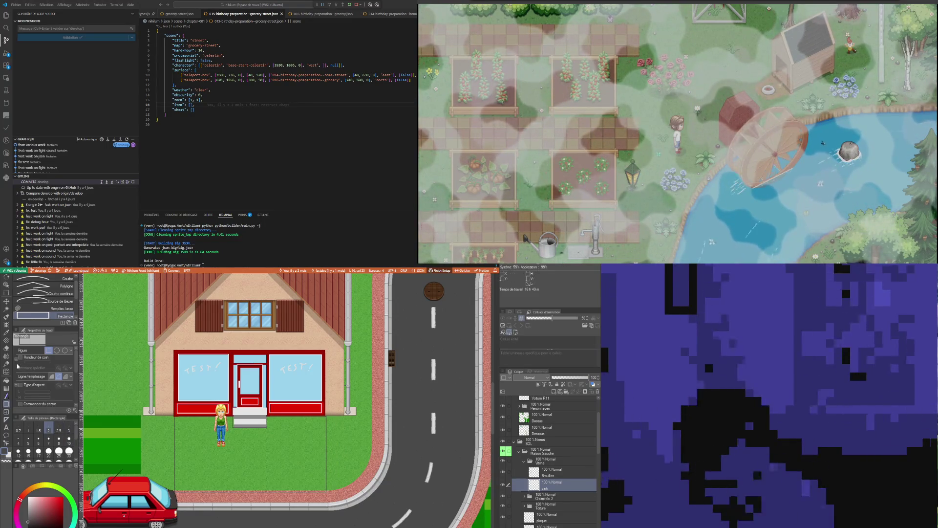
click(7, 381)
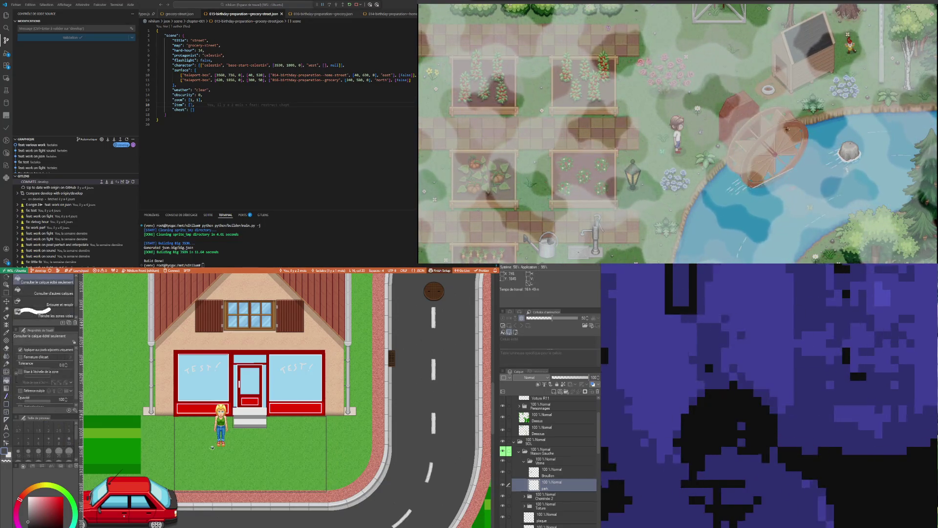
click(209, 454)
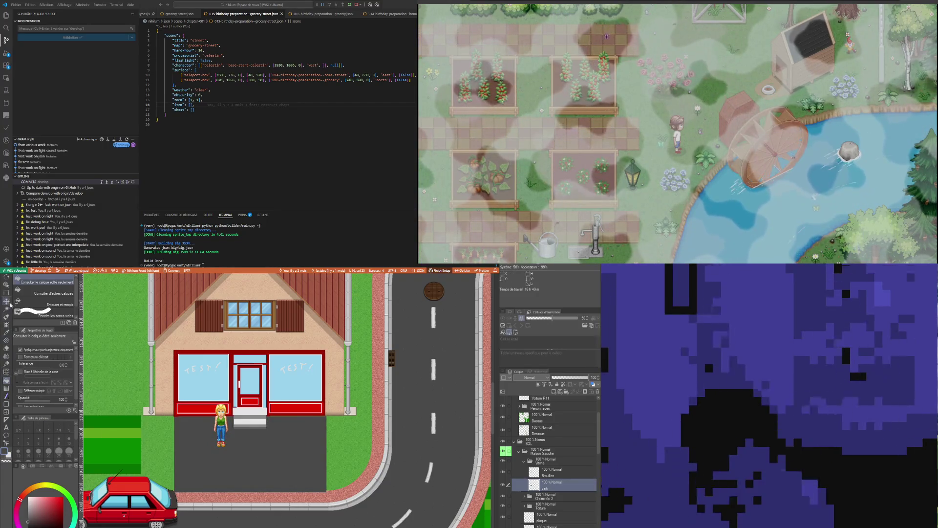
Fill a wider rectangle dark grey to cover the whole parking lot down to the road
click(6, 404)
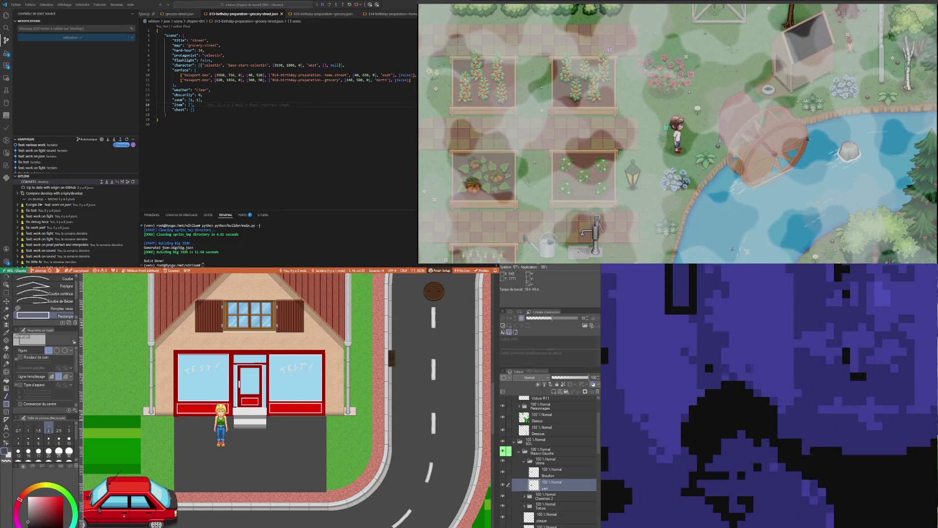
mouse_move(143, 415)
mouse_down()
mouse_move(174, 464)
mouse_move(373, 492)
mouse_up()
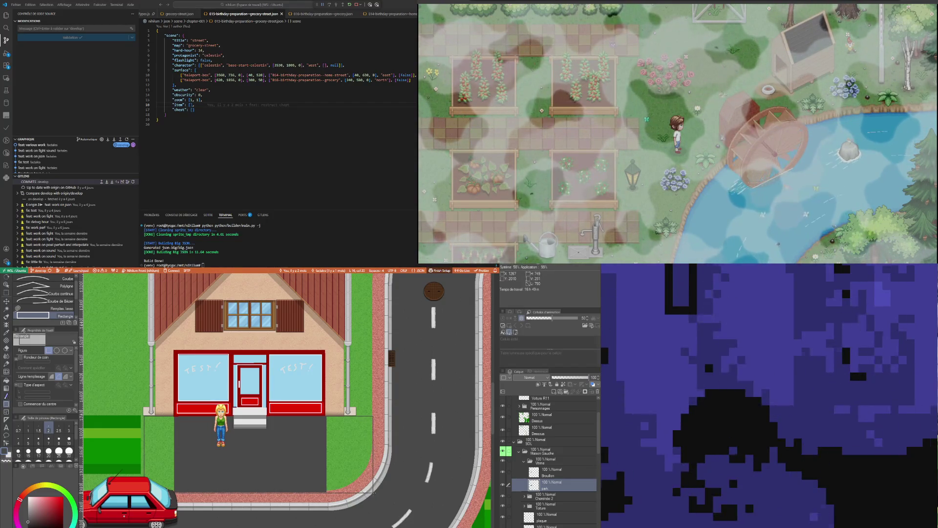
click(5, 383)
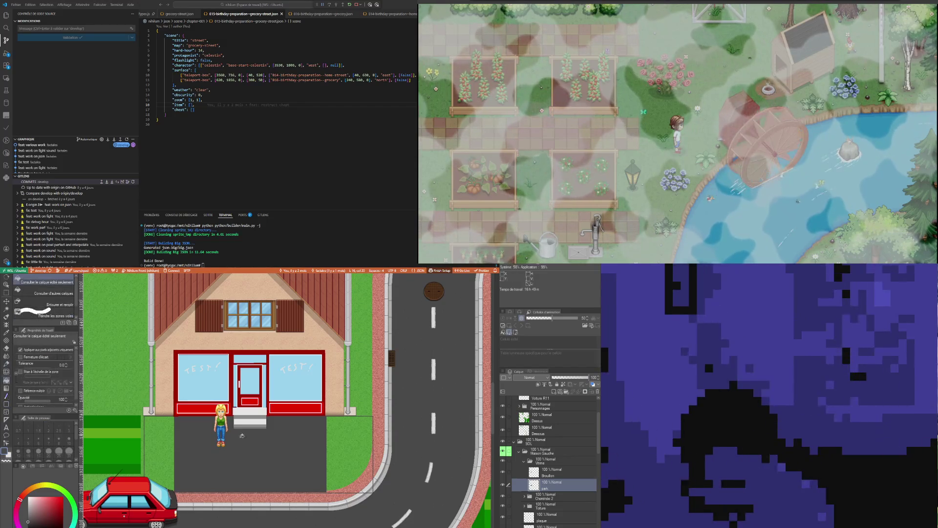
click(293, 451)
scroll(292, 451, down, 3)
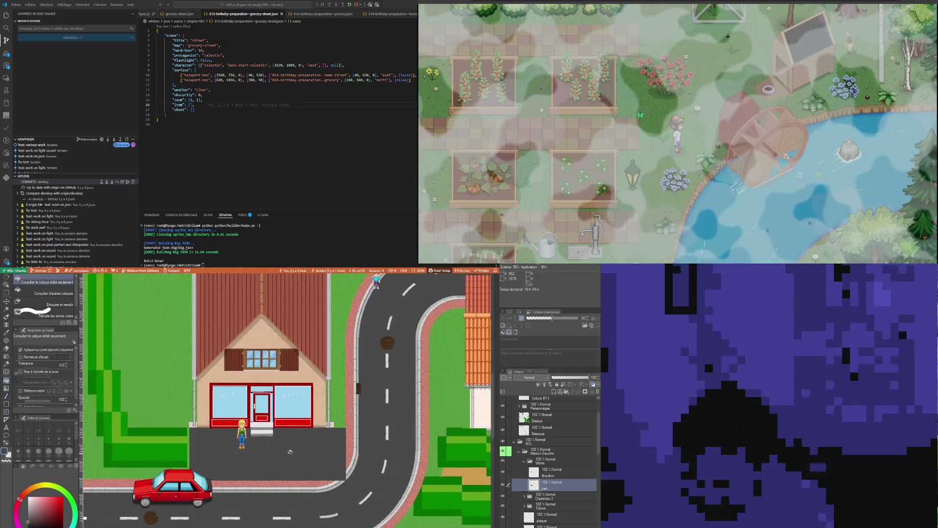
Set the eraser to size 10 and test strokes near the lot's road edge, undoing the first
scroll(305, 458, up, 3)
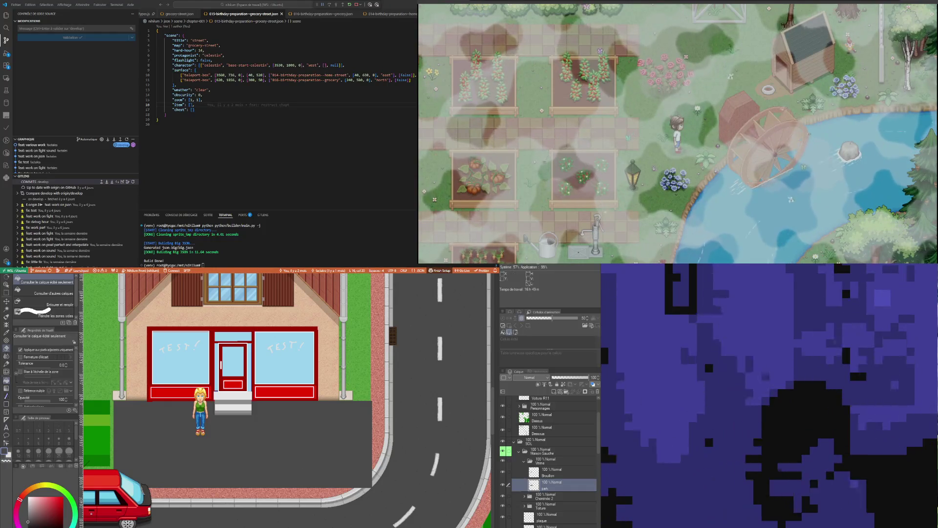
key(e)
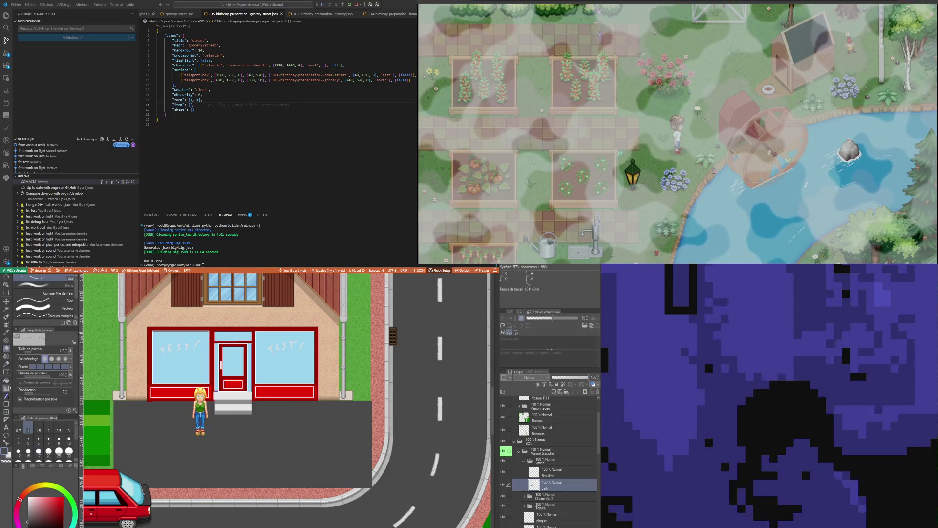
click(68, 436)
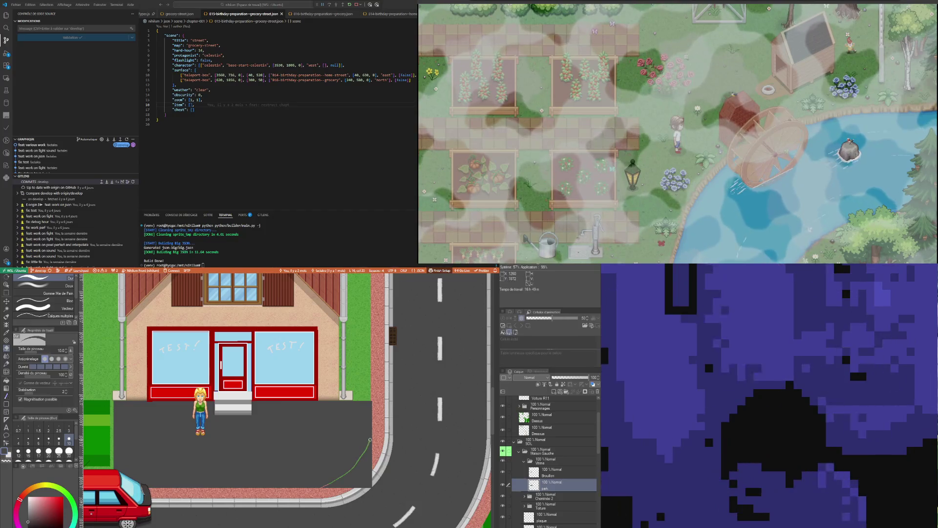
drag(345, 481, 369, 442)
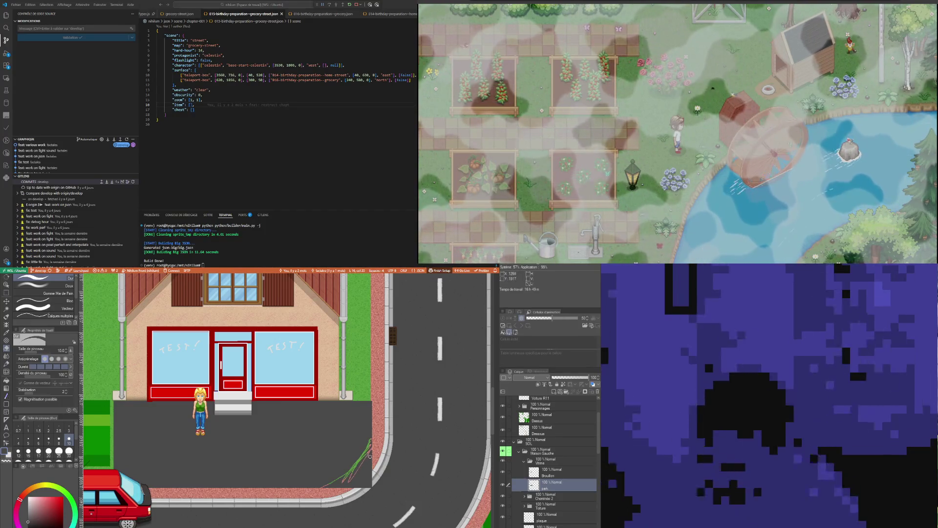
key(ctrl+z)
mouse_move(327, 485)
mouse_down()
mouse_move(351, 475)
mouse_move(369, 447)
mouse_up()
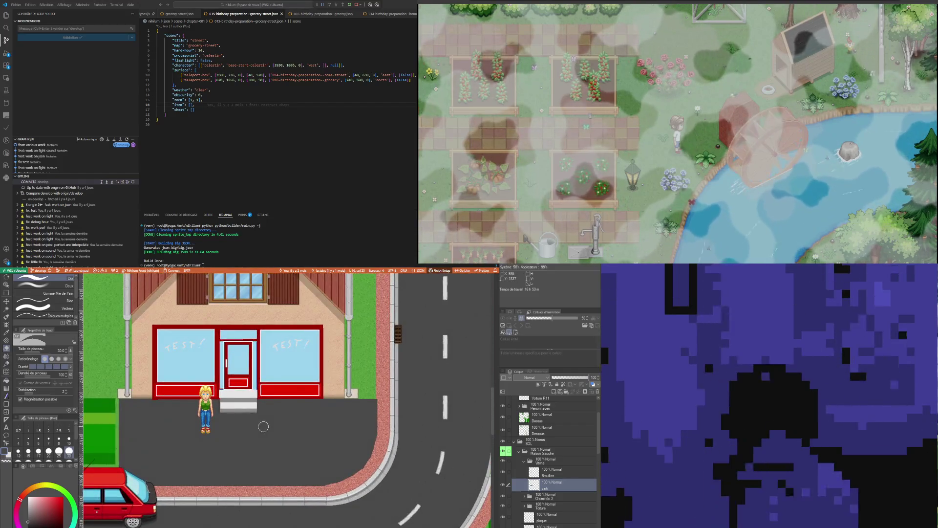
key(ctrl+y)
key(i)
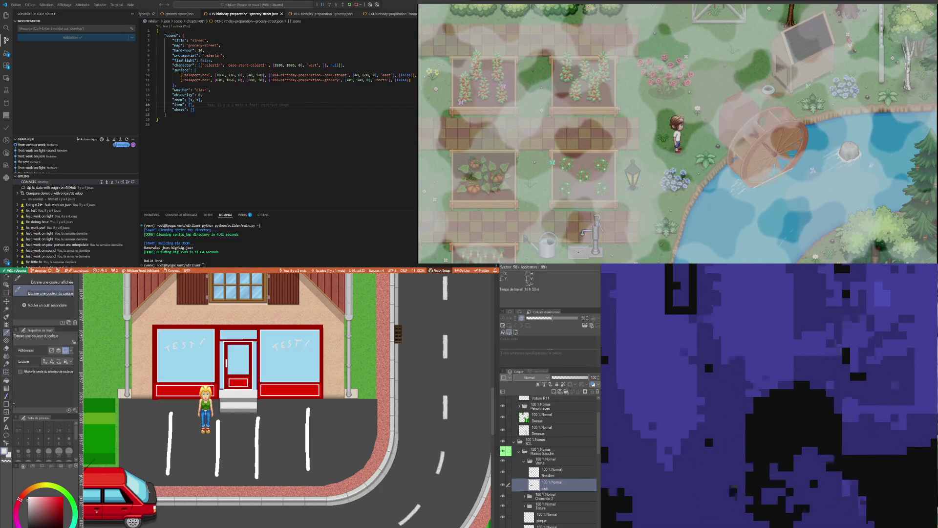
key(u)
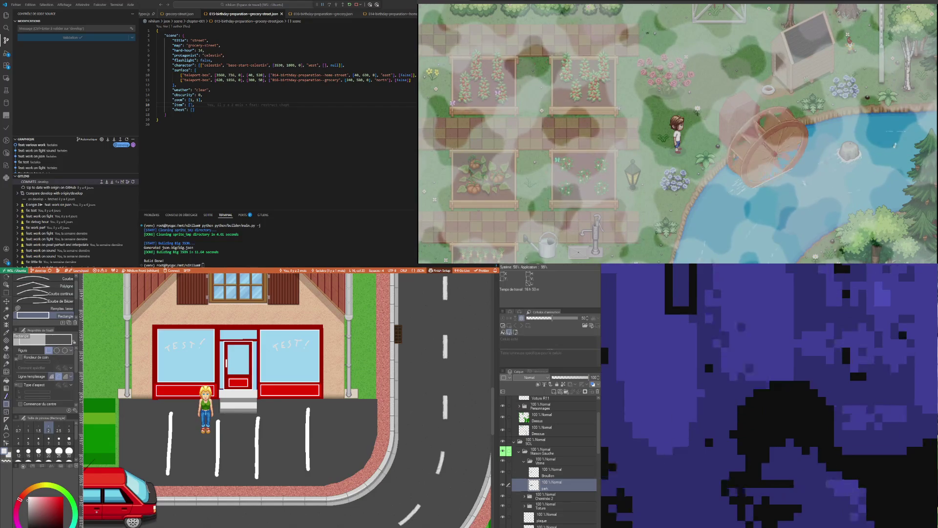
drag(221, 417, 255, 495)
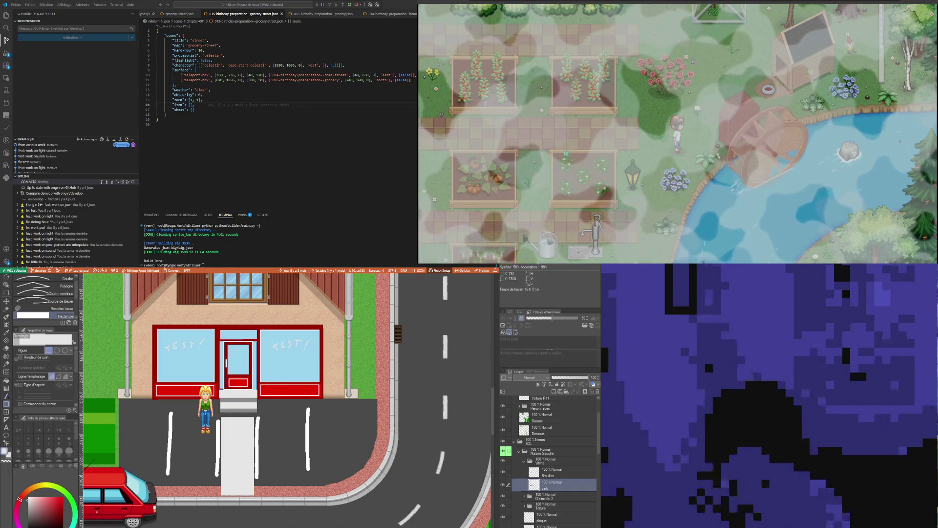
drag(243, 421, 255, 424)
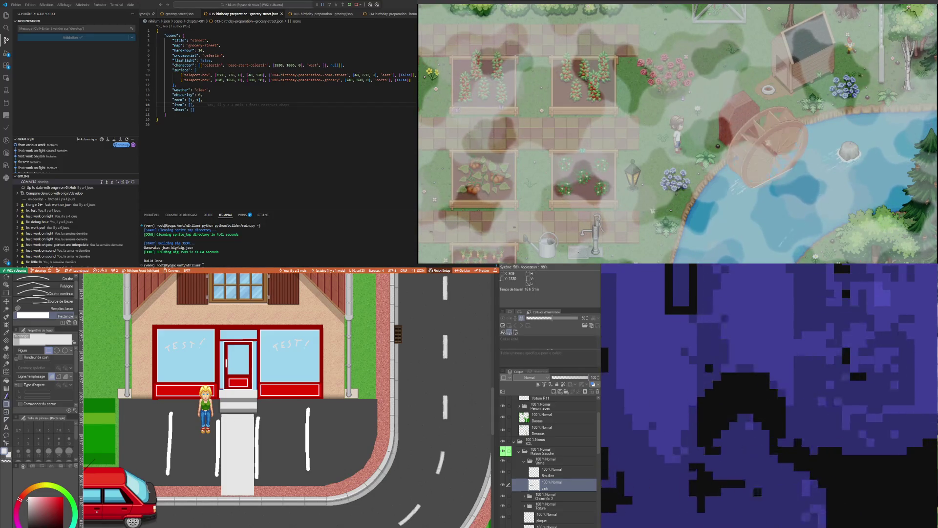
scroll(264, 438, down, 5)
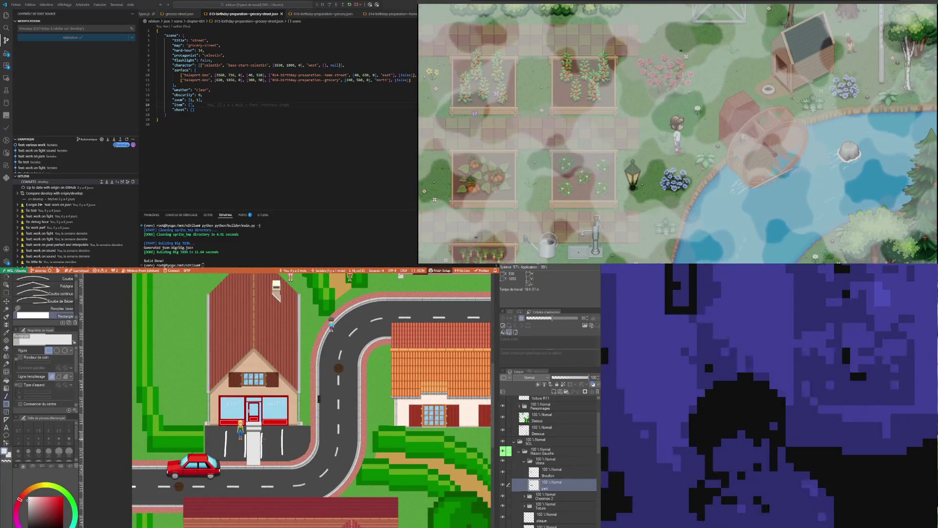
scroll(322, 429, up, 5)
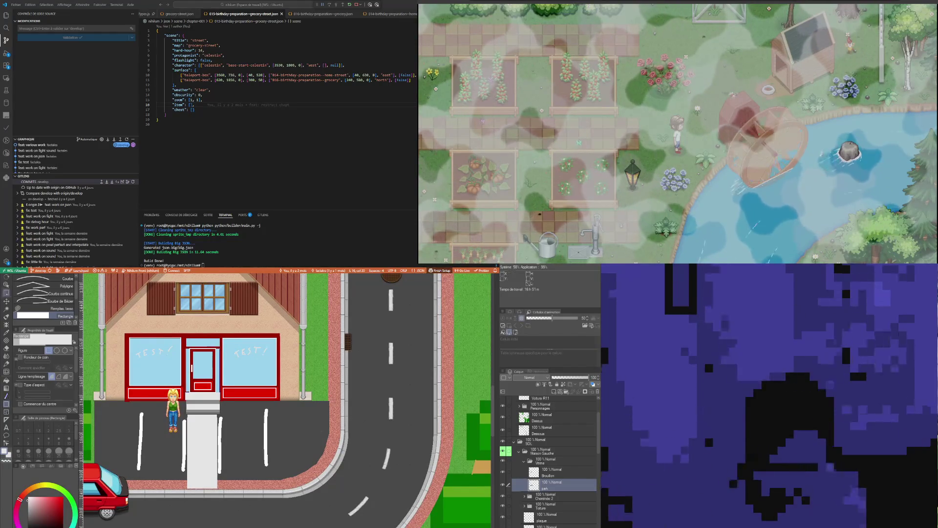
key(m)
drag(337, 396, 313, 484)
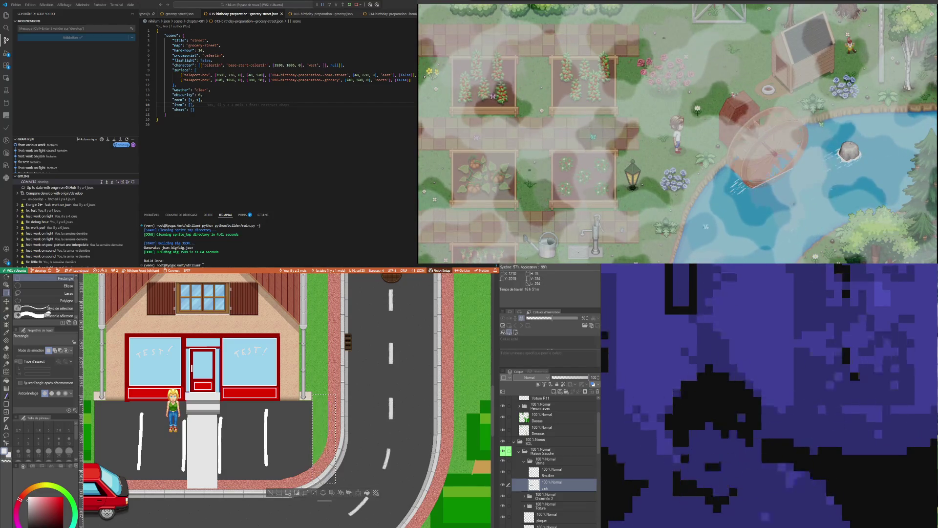
key(ctrl+d)
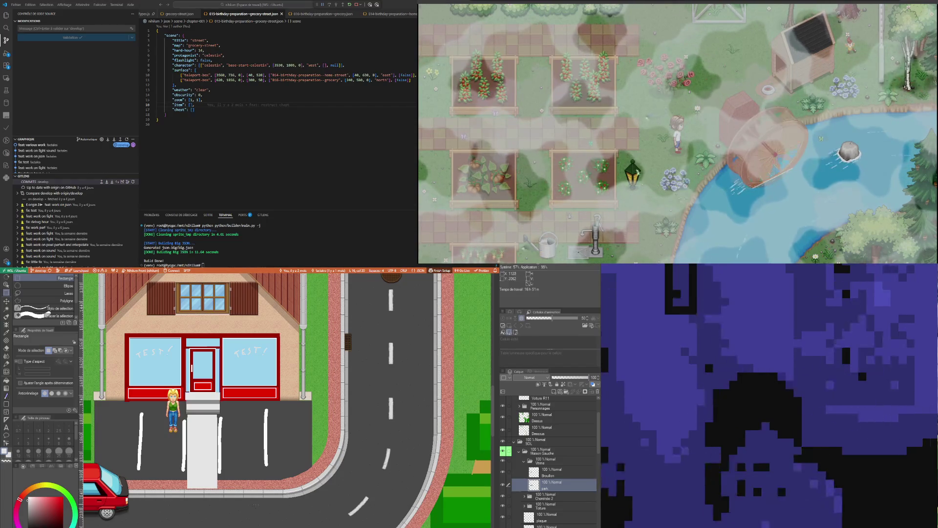
key(i)
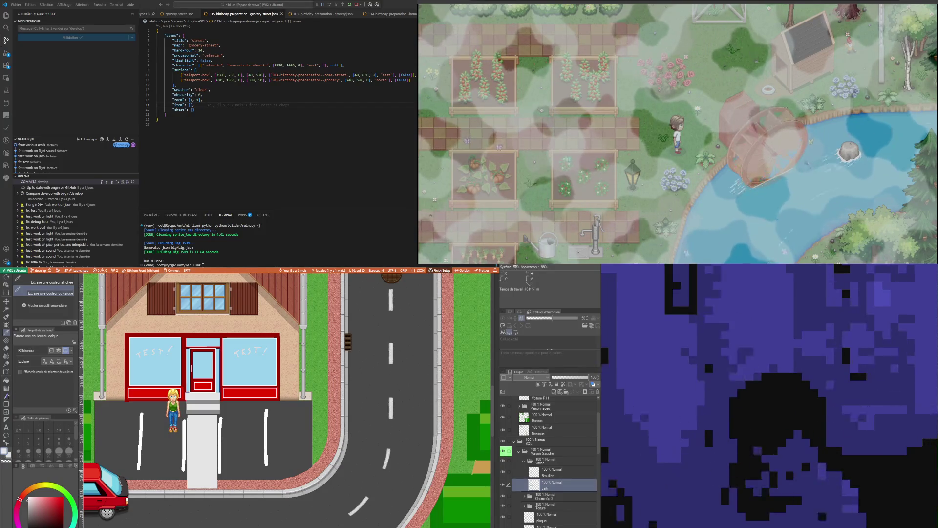
key(u)
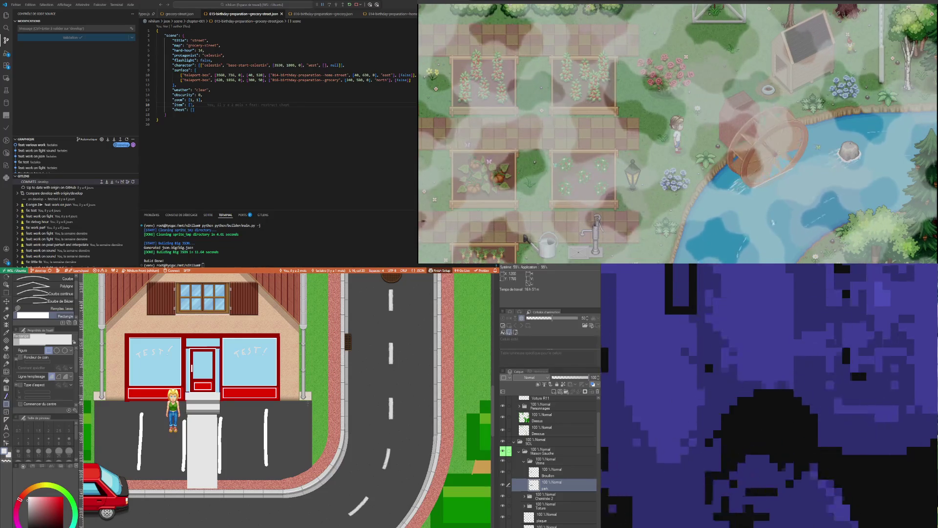
Draw thin white rectangle strips along the road side and the left and bottom sidewalk edges
mouse_move(307, 400)
mouse_down()
mouse_move(310, 450)
mouse_move(311, 434)
mouse_up()
drag(310, 469, 310, 468)
mouse_move(95, 399)
mouse_down()
mouse_move(104, 487)
mouse_move(99, 476)
mouse_up()
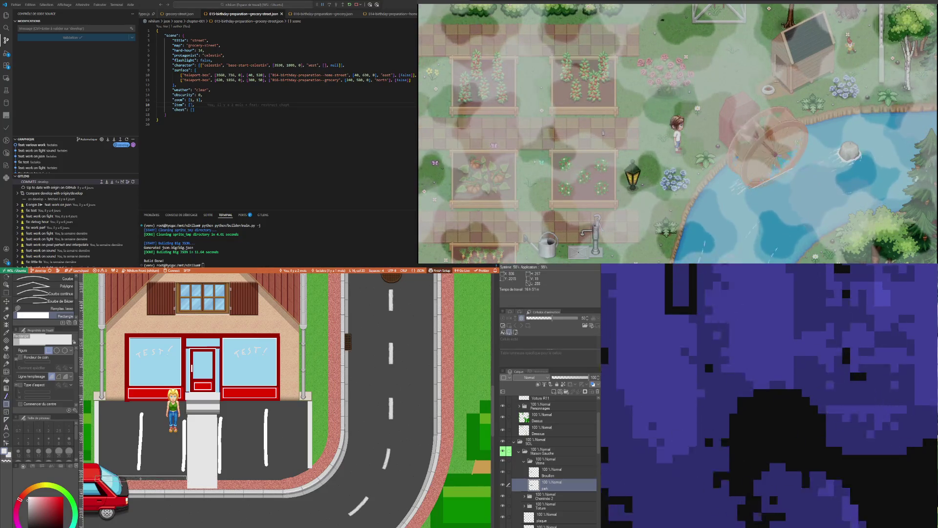
drag(217, 475, 283, 482)
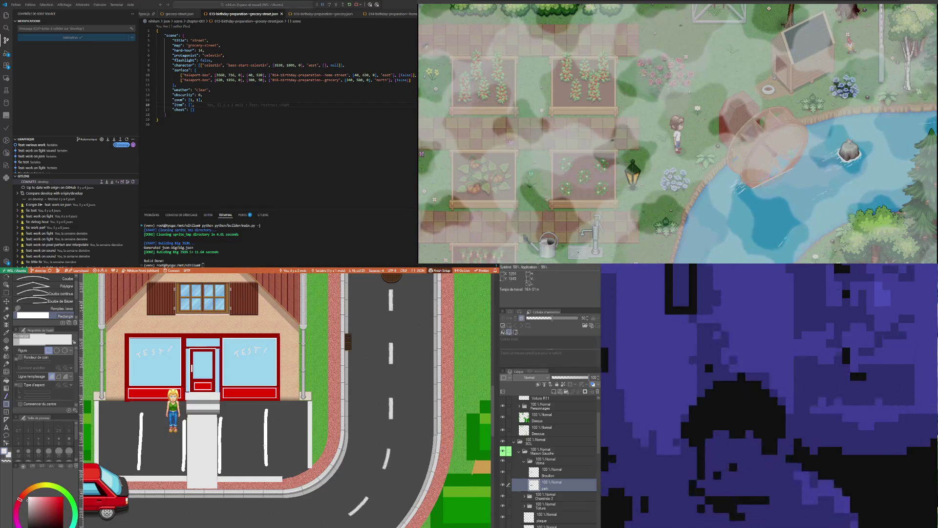
Paint a white line along the curb edge with the Pen, redrawing it once
key(p)
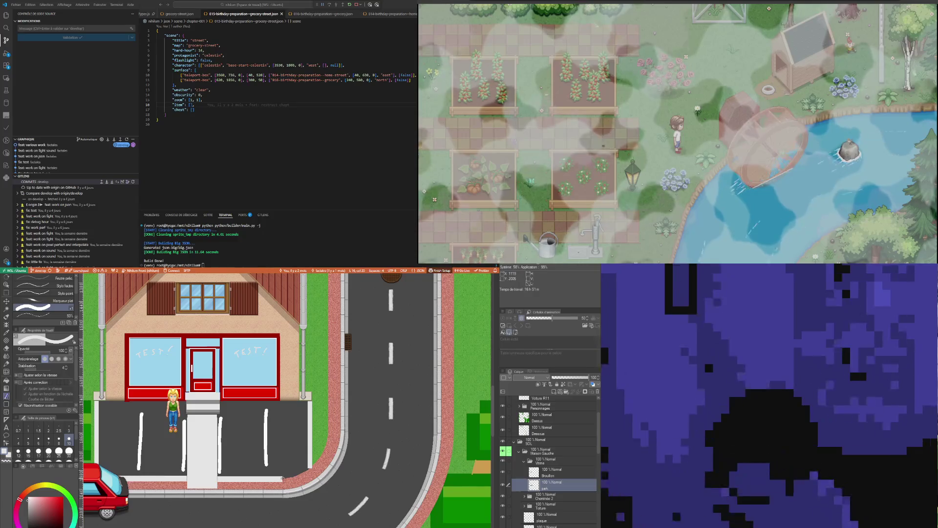
drag(286, 476, 308, 465)
key(ctrl+z)
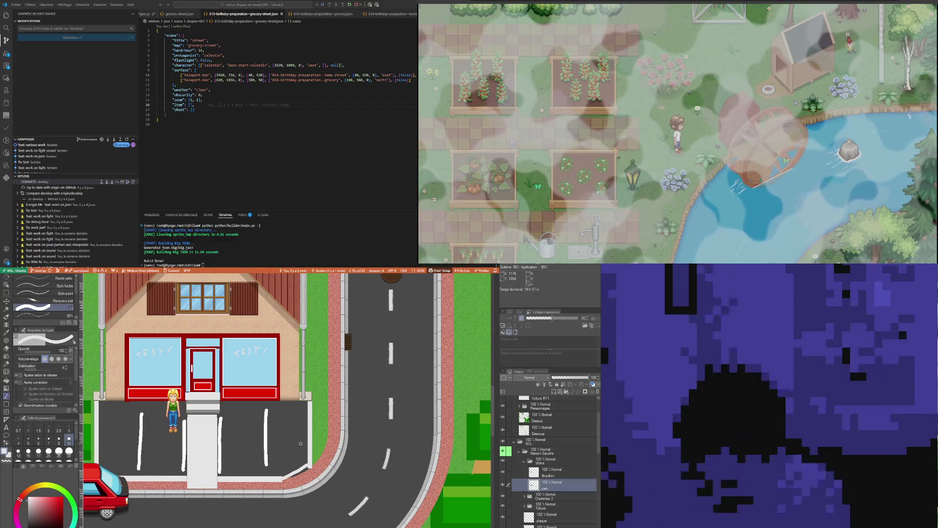
drag(283, 478, 308, 468)
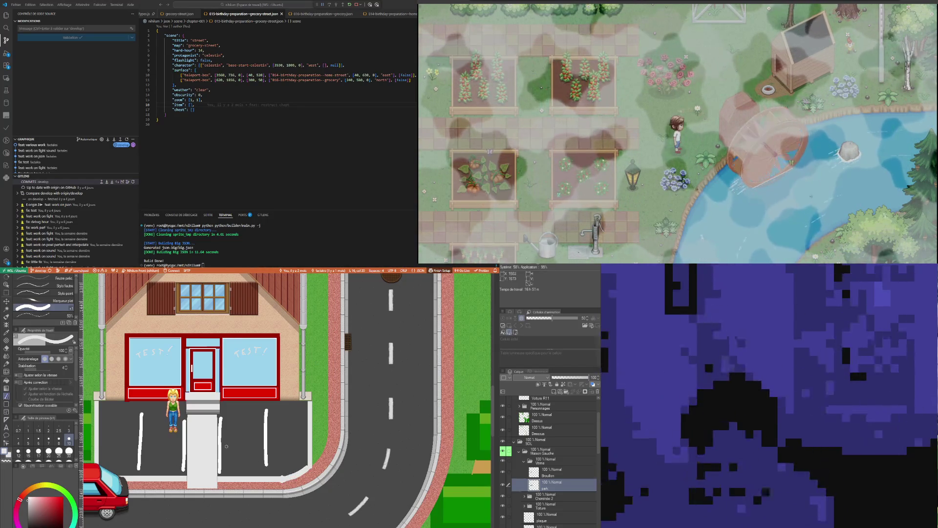
Sample the asphalt colour and fill one white bay line with it
scroll(258, 467, down, 3)
scroll(258, 467, up, 1)
scroll(203, 407, up, 1)
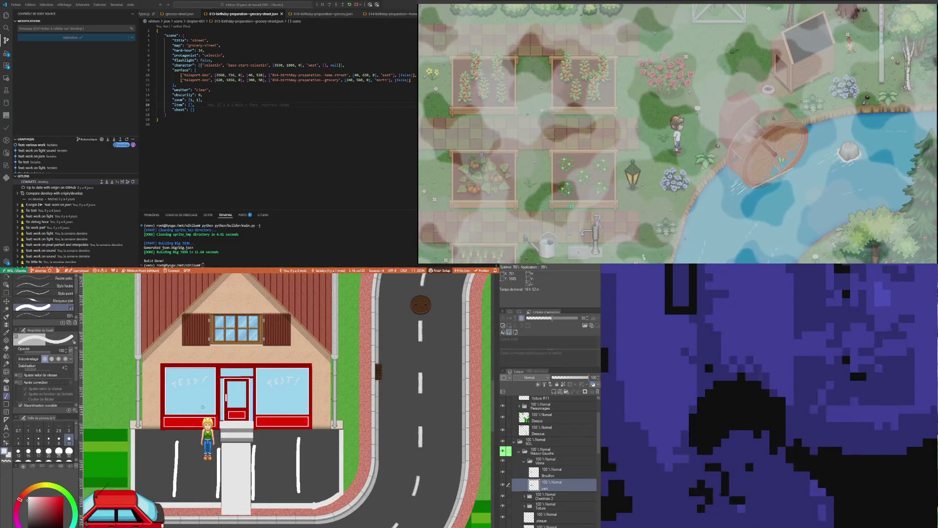
scroll(203, 411, down, 3)
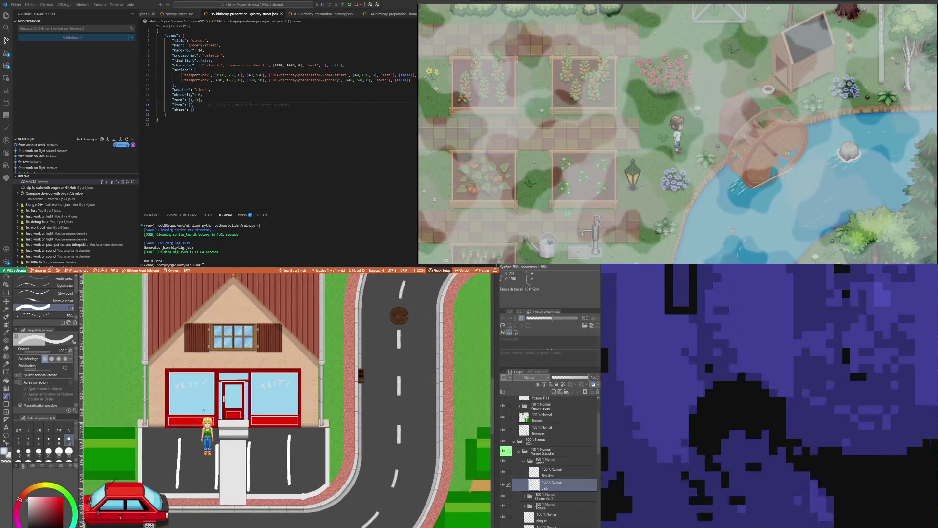
scroll(207, 422, down, 1)
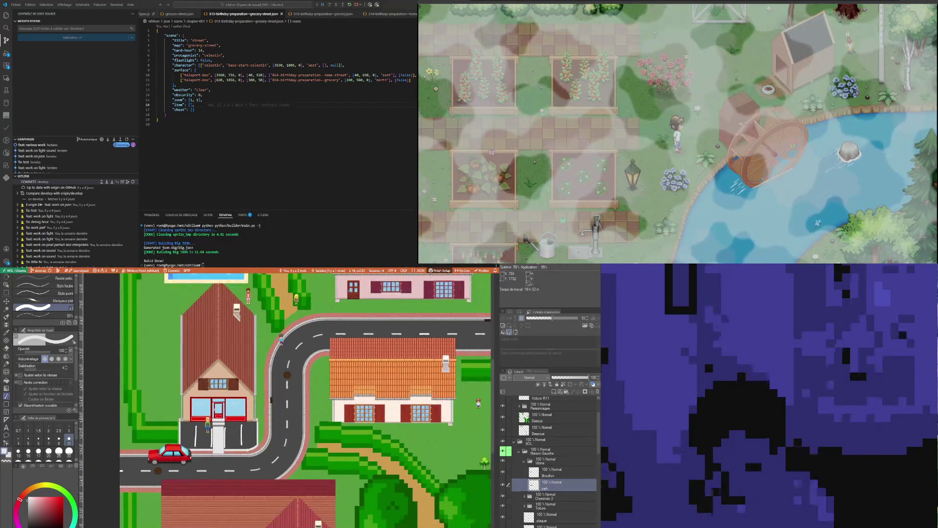
scroll(210, 428, up, 5)
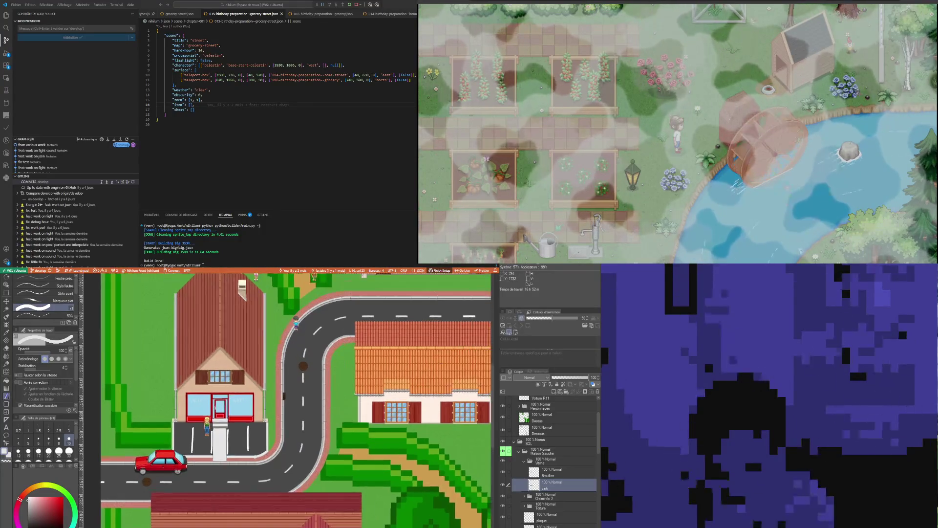
scroll(213, 445, down, 3)
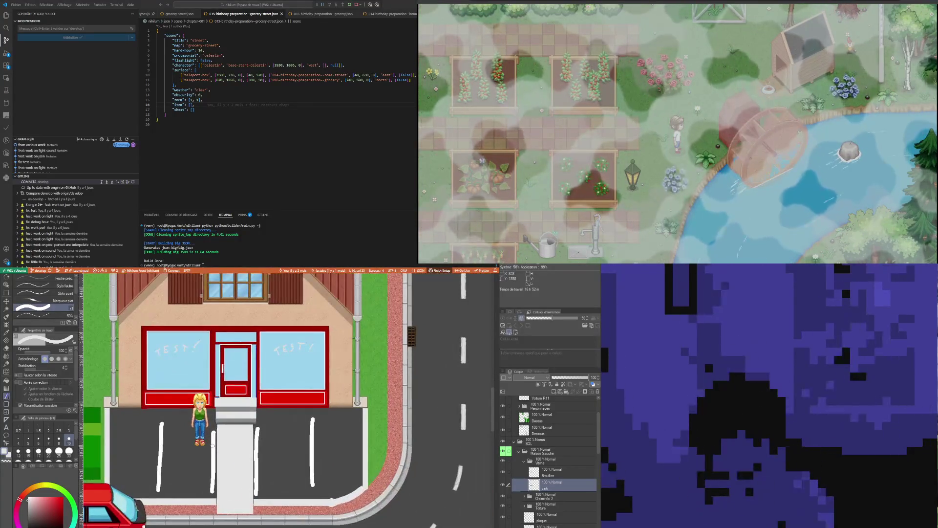
scroll(213, 459, up, 4)
scroll(214, 465, up, 2)
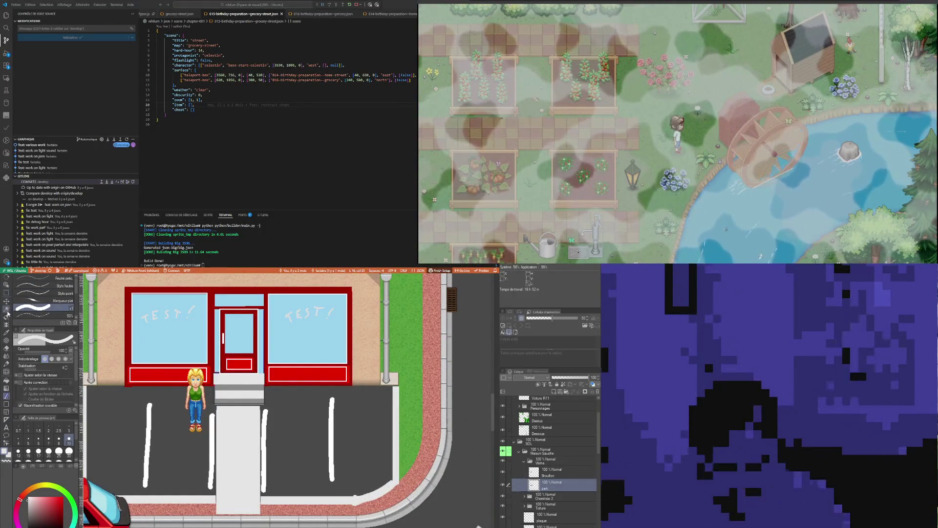
click(9, 332)
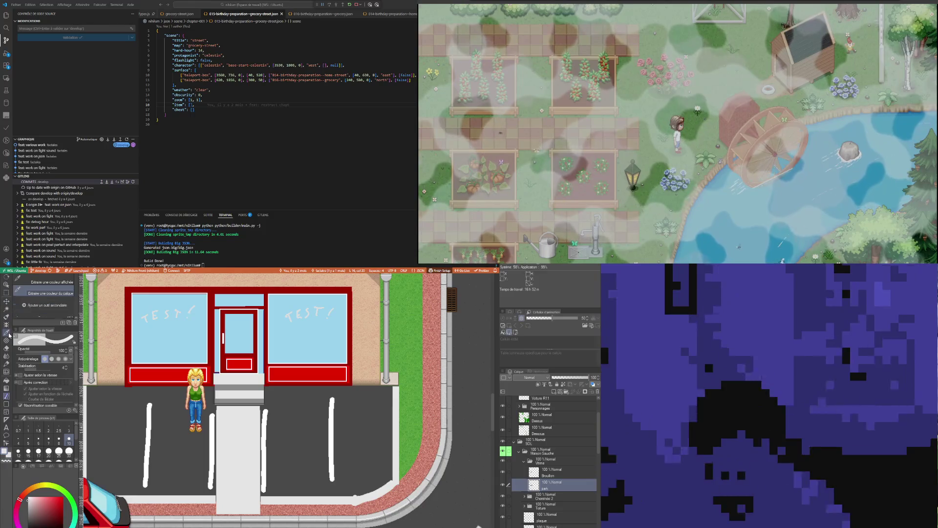
click(6, 380)
click(213, 430)
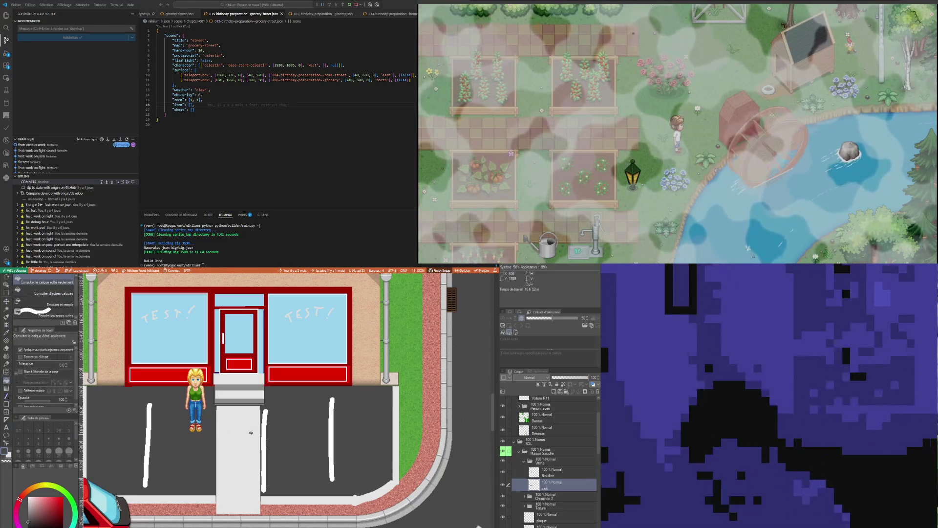
Fill the remaining three bay lines with asphalt and draw two new full-height white bay lines
click(265, 430)
click(332, 423)
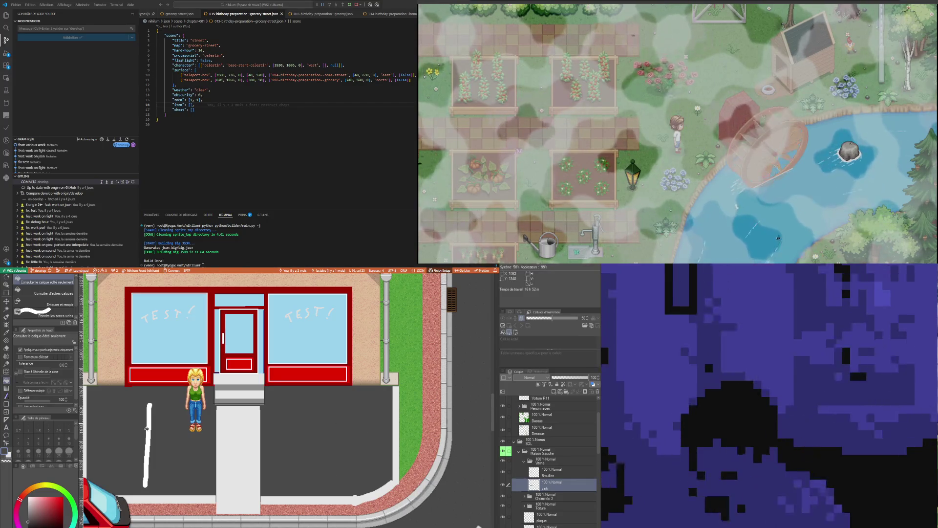
click(151, 430)
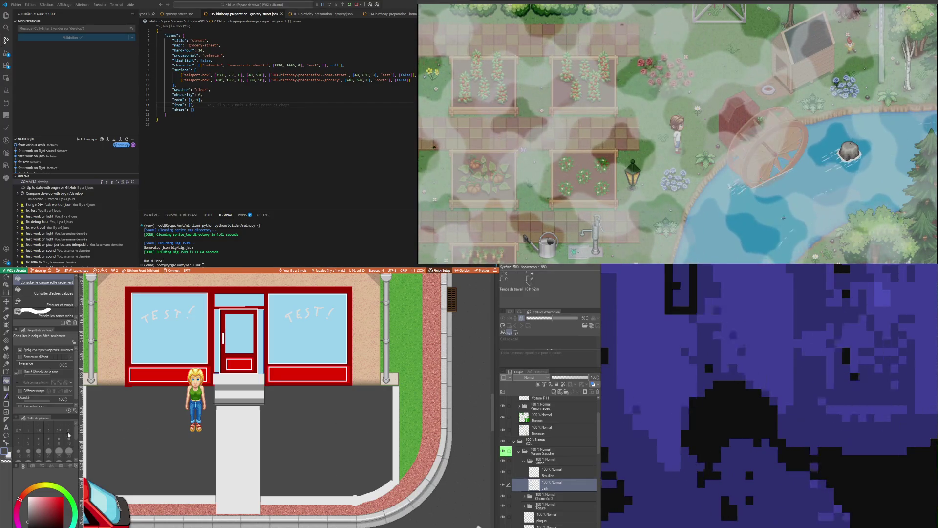
click(7, 404)
key(x)
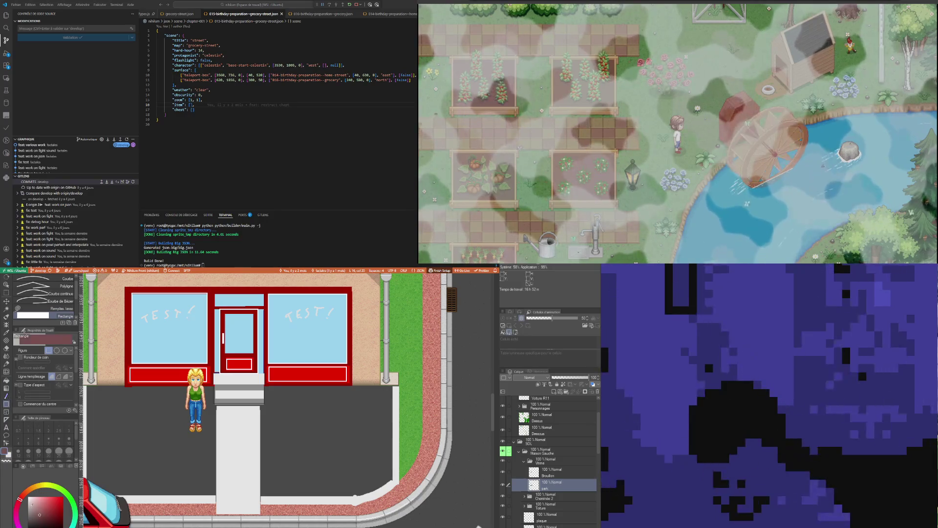
drag(145, 396, 152, 491)
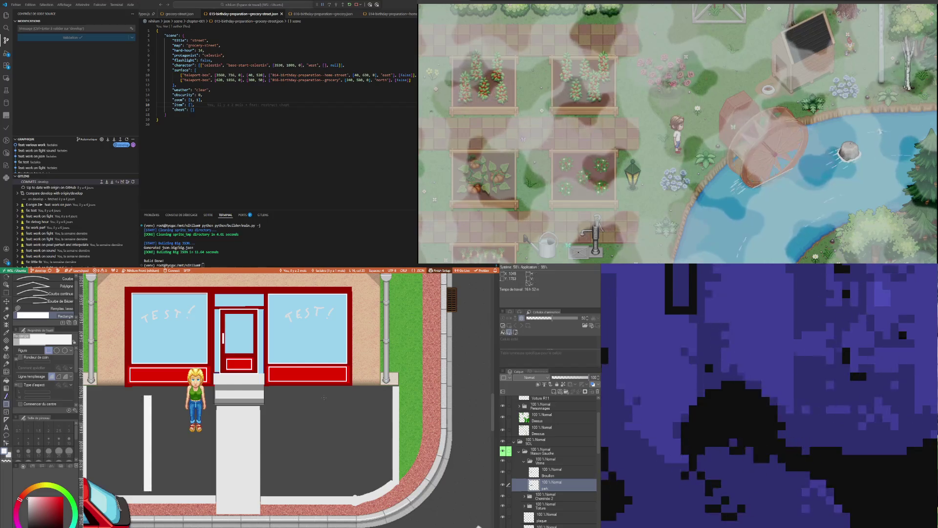
drag(327, 395, 333, 493)
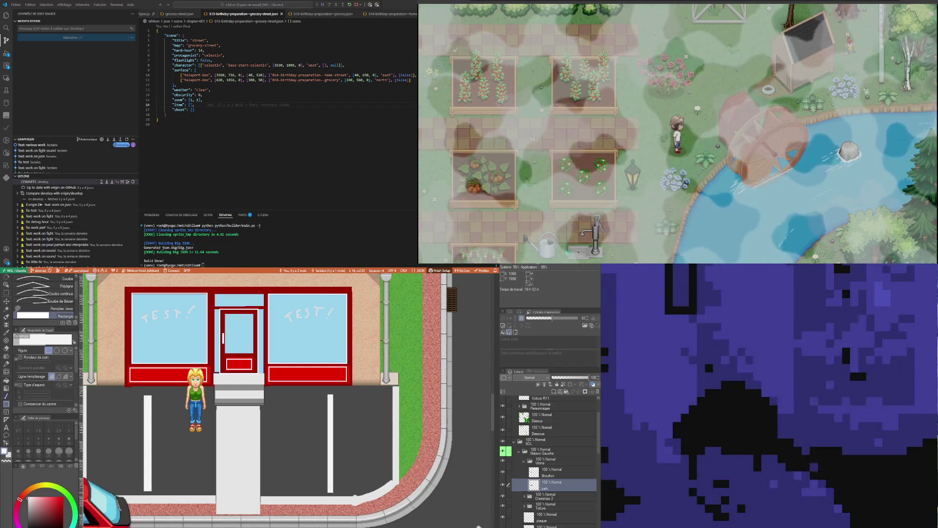
Delete the Brouillon layer and add a new empty raster layer
scroll(312, 482, down, 3)
scroll(219, 475, up, 3)
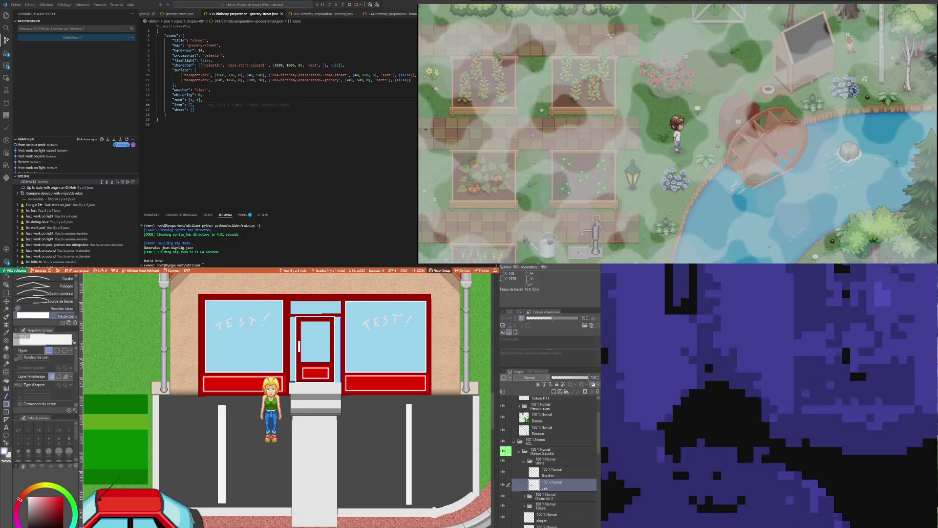
click(553, 476)
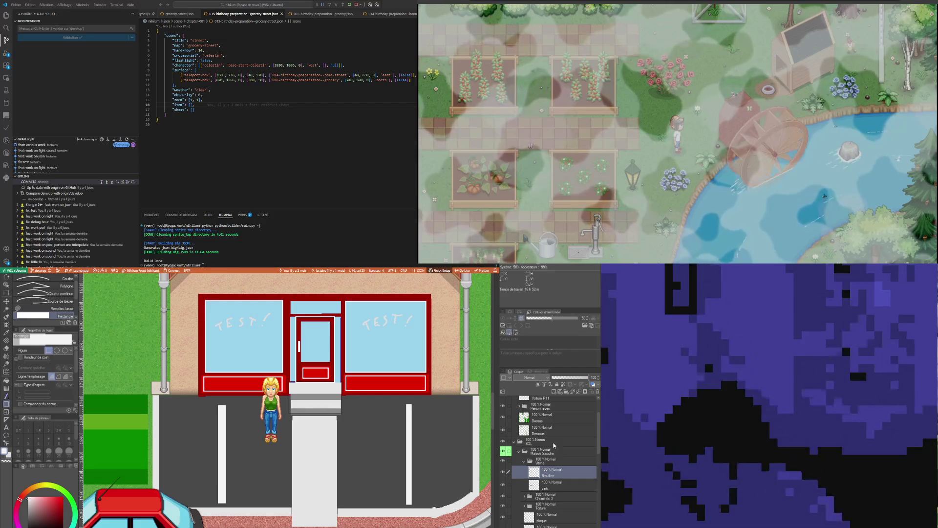
key(ctrl+e)
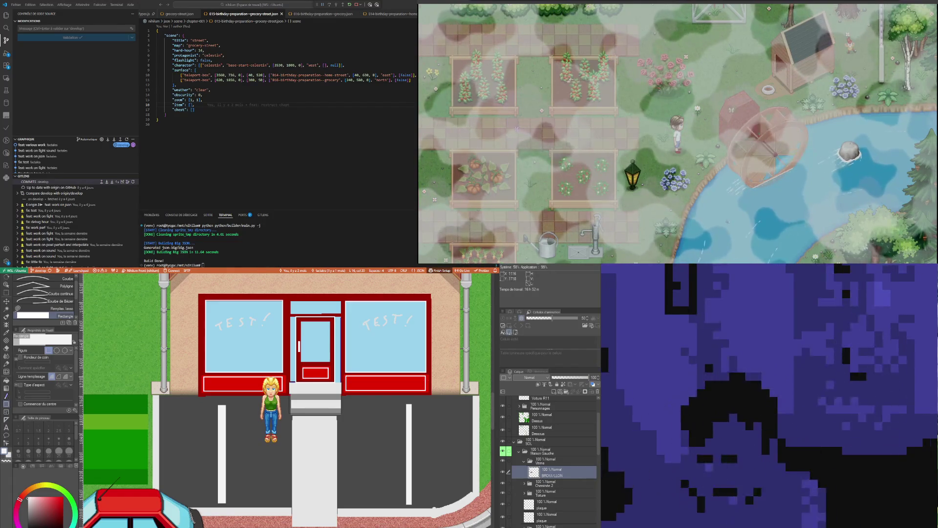
scroll(299, 324, down, 3)
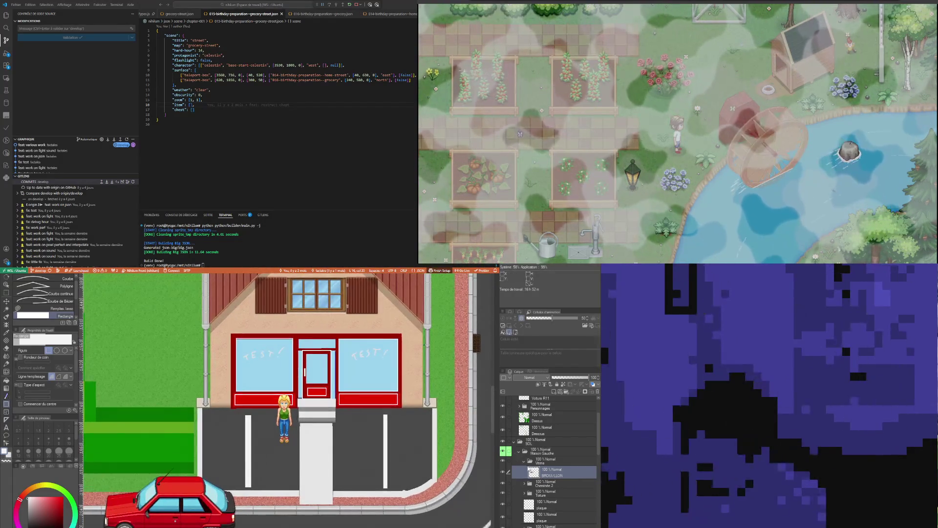
click(553, 391)
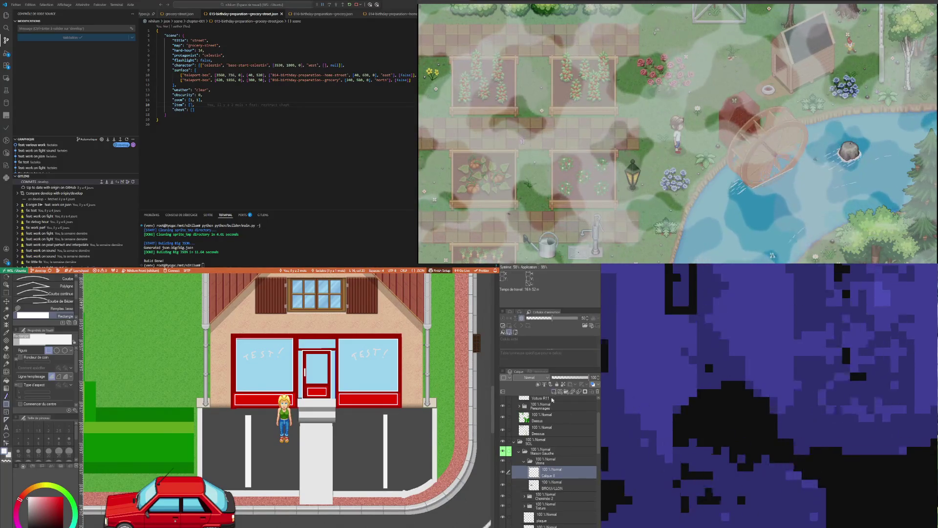
Zoom out one step and eyedrop the red of the shop frame
scroll(378, 481, down, 2)
scroll(377, 481, up, 2)
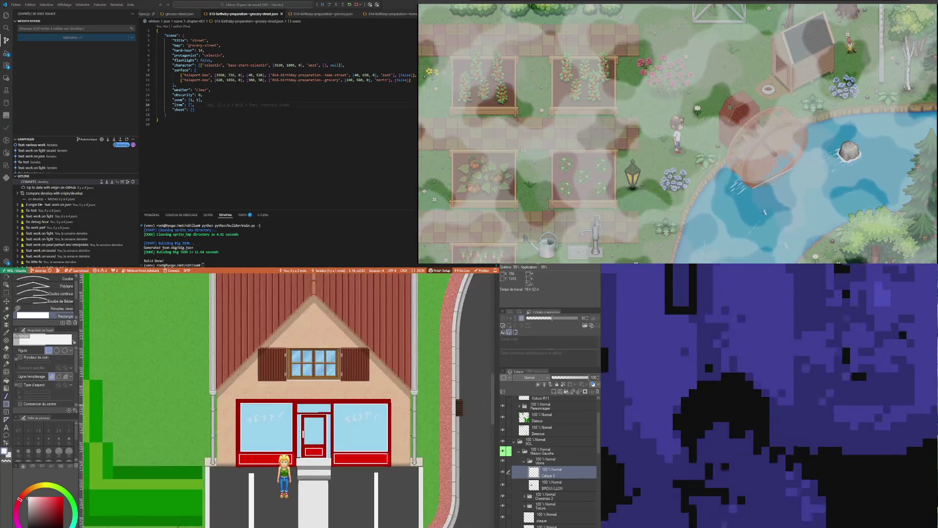
scroll(288, 442, up, 4)
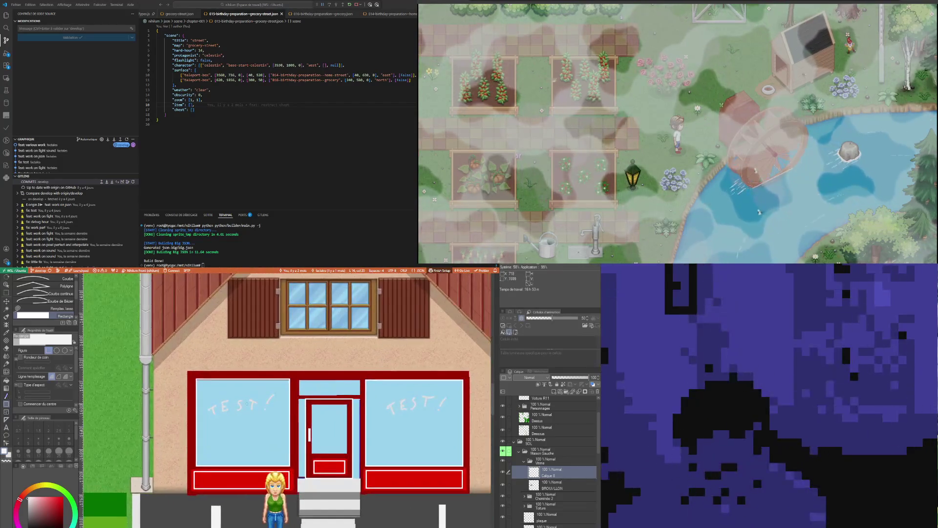
scroll(348, 376, up, 1)
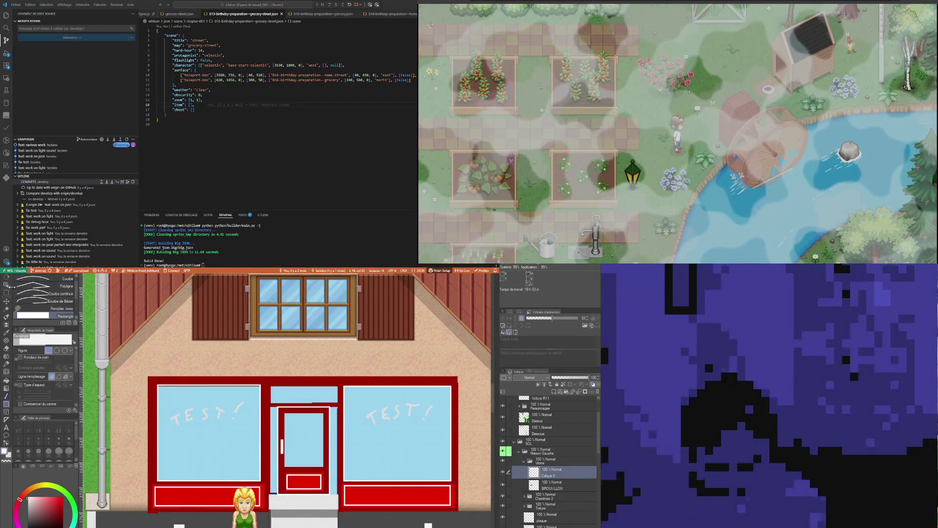
click(7, 395)
key(ctrl+minus)
click(5, 333)
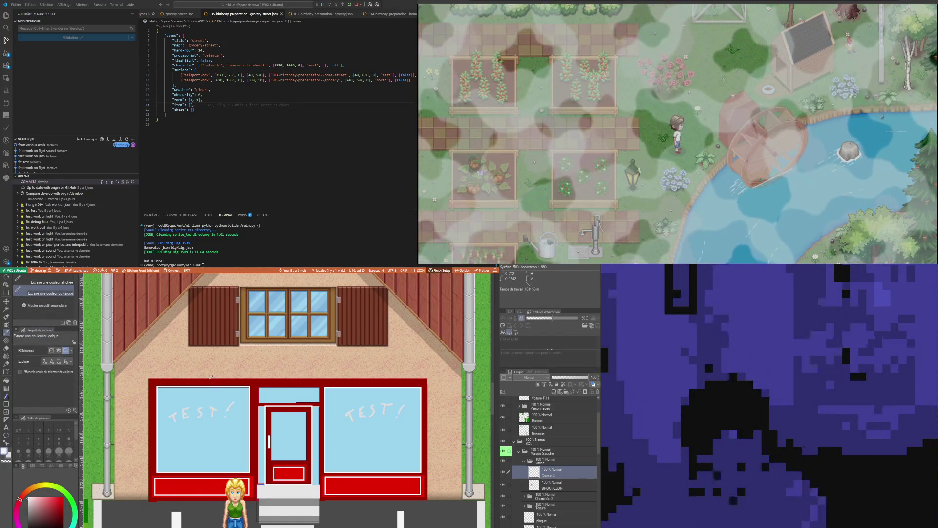
click(211, 377)
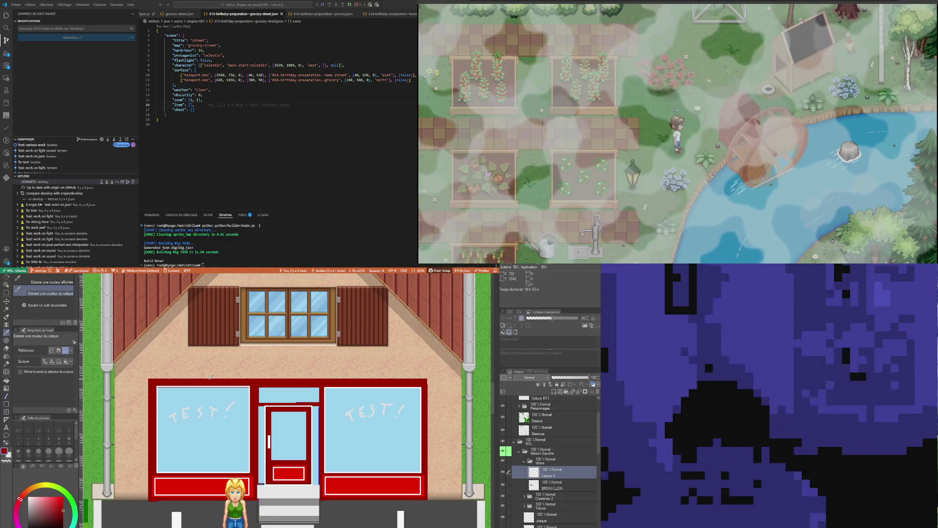
Draw two filled red rectangle bars in the left and right halves of the sign band
click(6, 404)
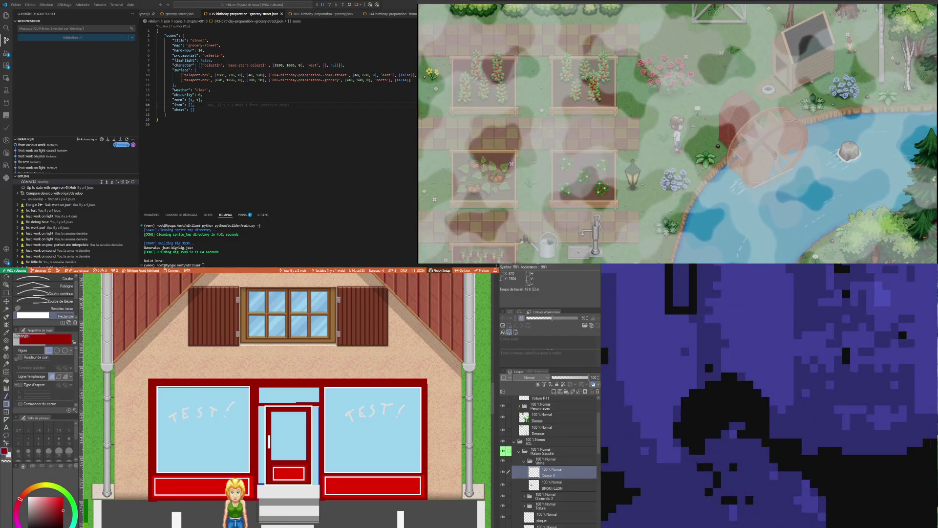
mouse_move(148, 351)
mouse_down()
mouse_move(324, 405)
mouse_move(434, 387)
mouse_move(429, 376)
mouse_up()
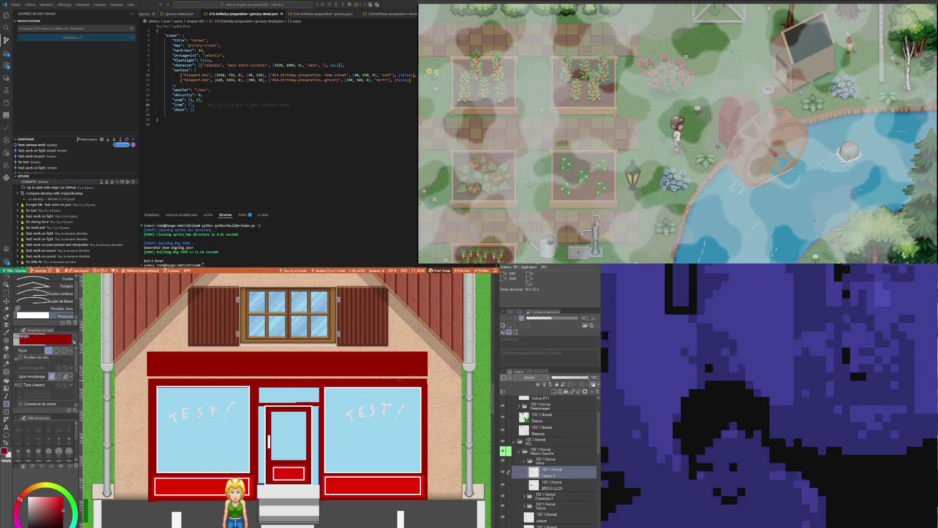
click(6, 333)
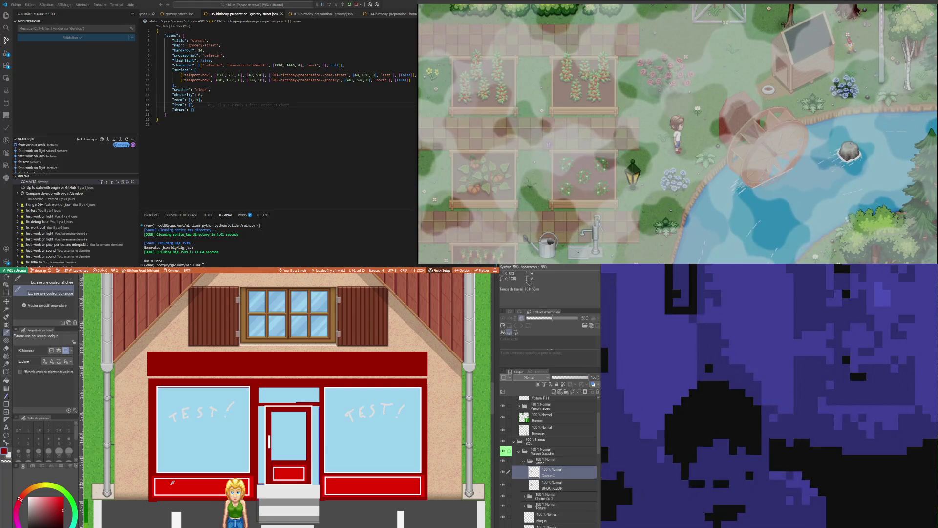
click(6, 404)
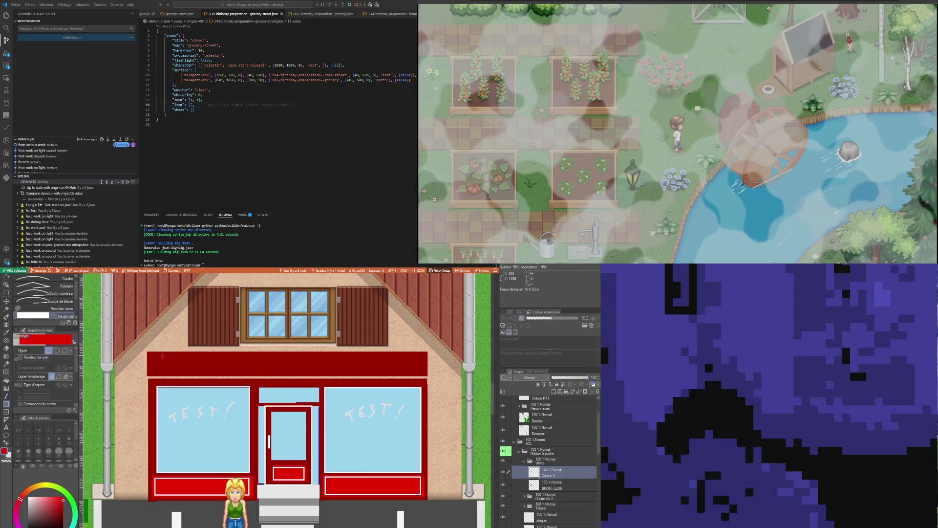
drag(155, 361, 249, 368)
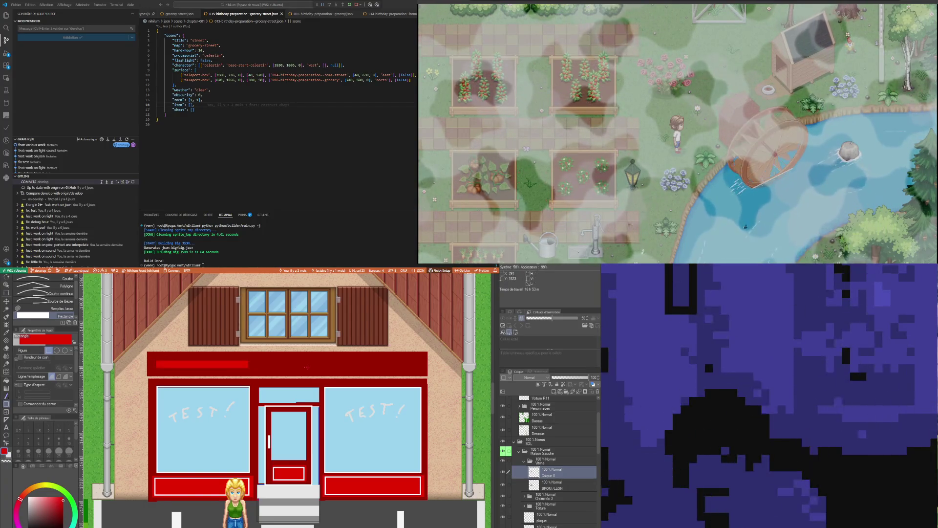
drag(325, 359, 422, 368)
scroll(340, 377, up, 2)
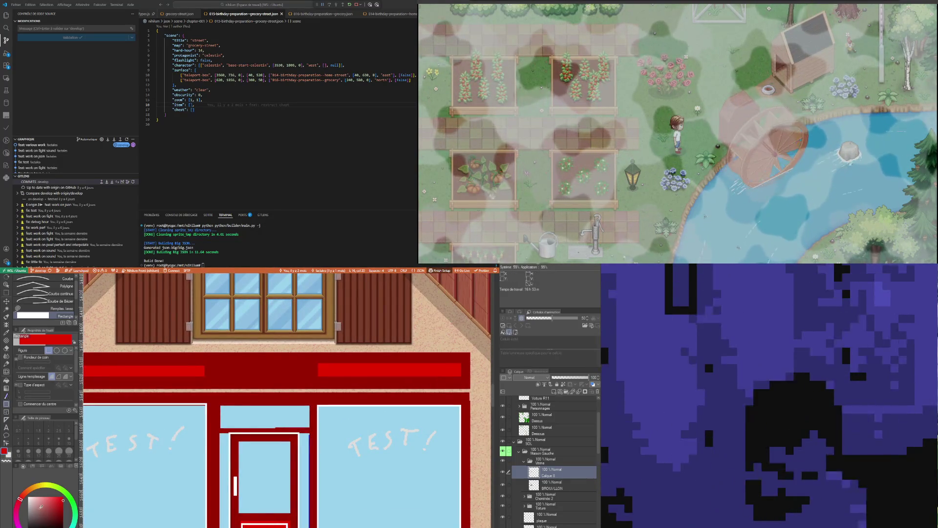
Hand-letter 'Huit à Sept' in white Pen strokes across the red sign band
key(x)
key(p)
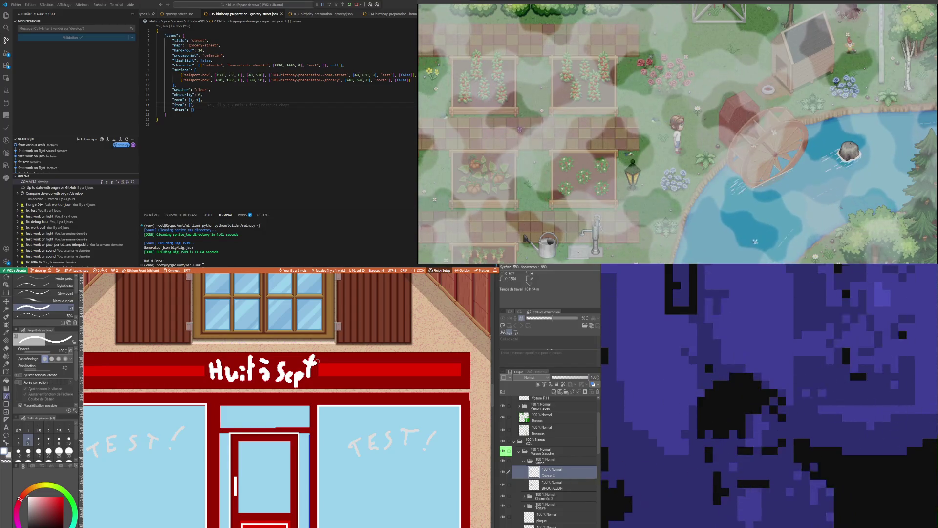
scroll(230, 507, down, 4)
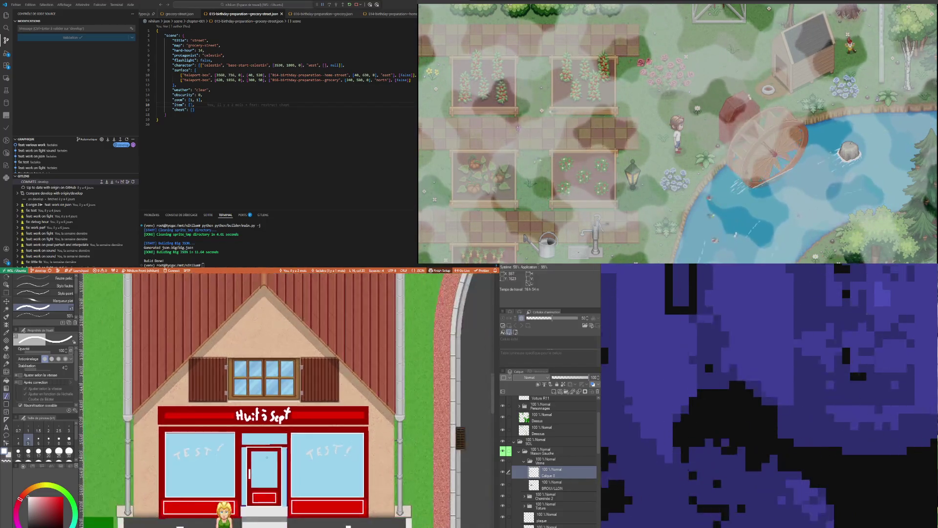
scroll(238, 483, up, 2)
scroll(237, 483, up, 1)
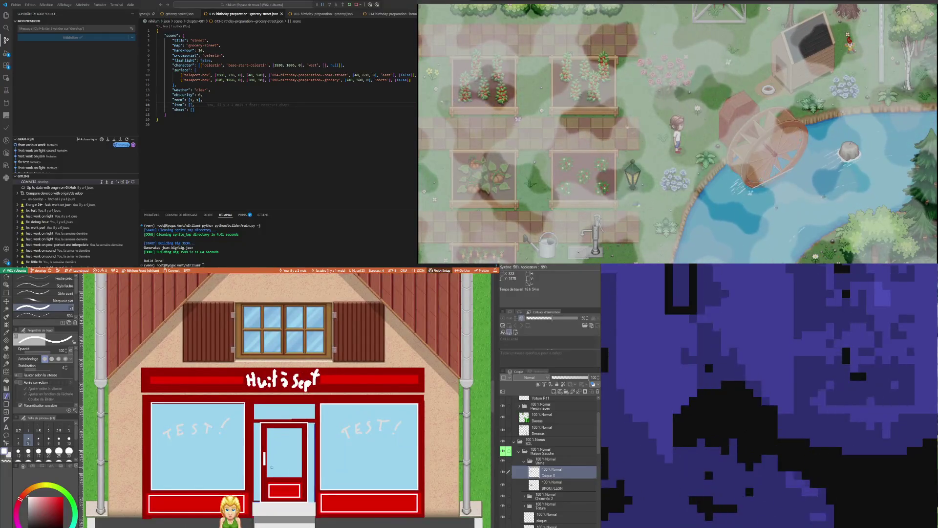
scroll(274, 409, down, 1)
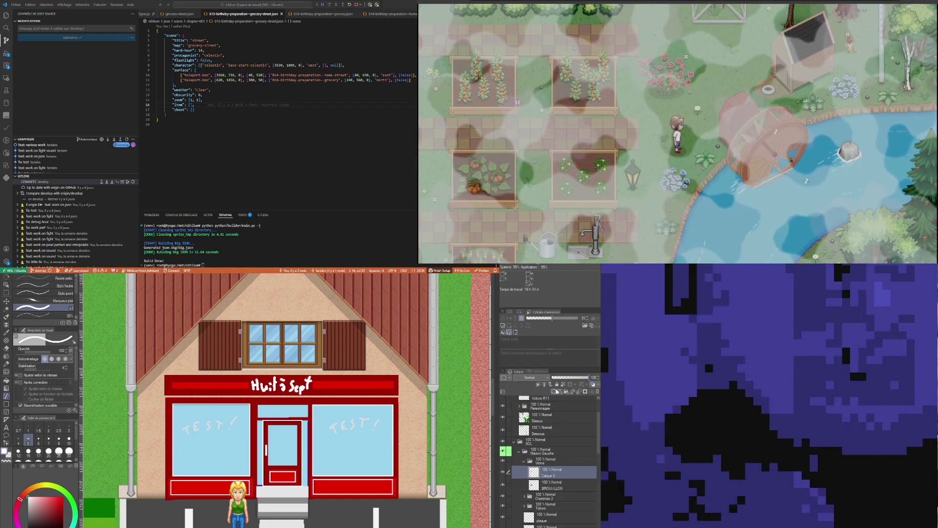
Add a new layer and delete the Calque 8 layer
click(555, 392)
click(555, 485)
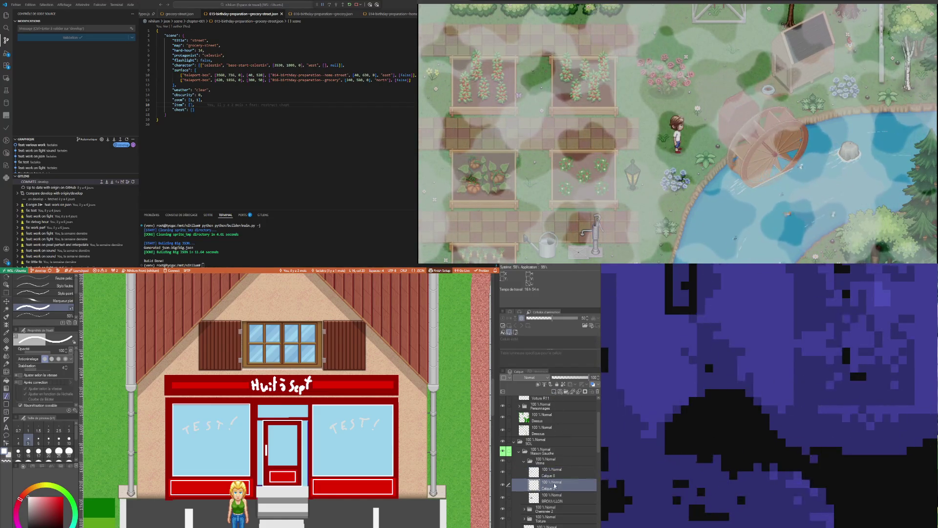
drag(554, 475, 560, 494)
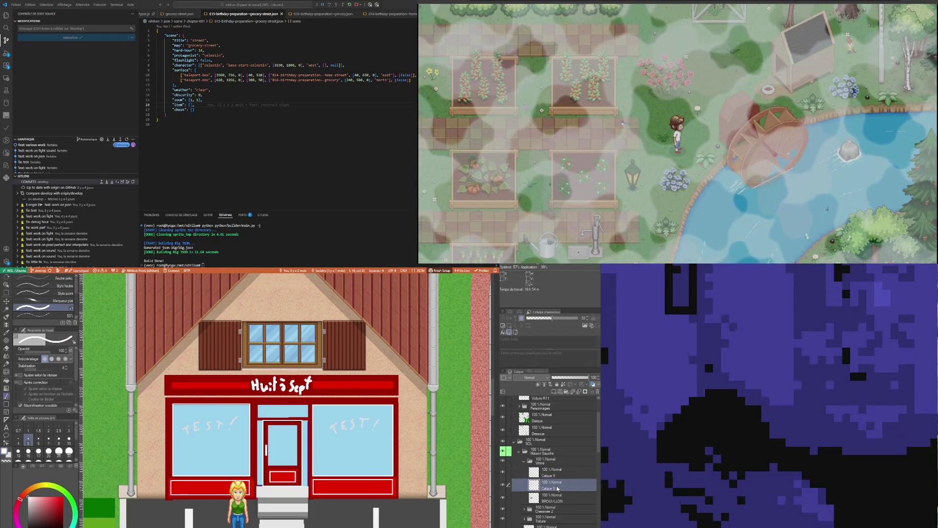
key(ctrl+e)
click(556, 473)
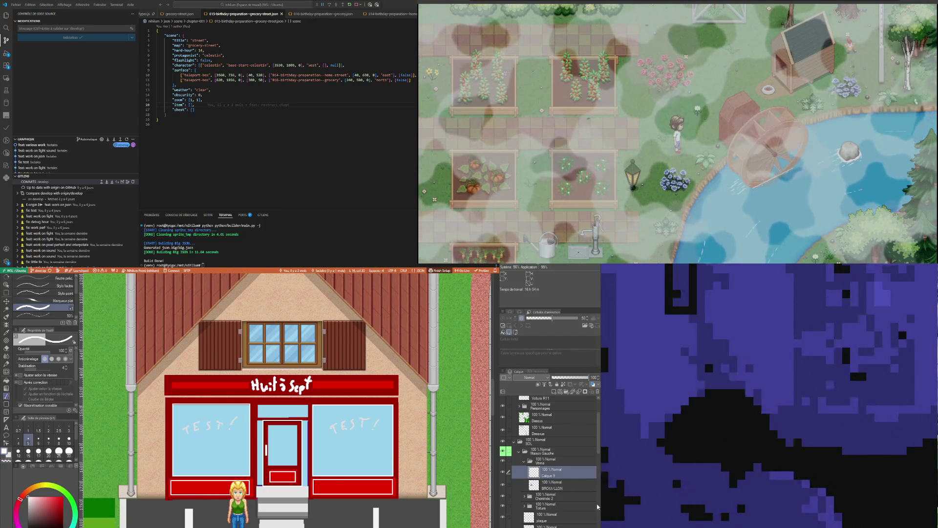
On the BROUILLON layer, magic-wand select the red sign, frame and bar areas
click(558, 485)
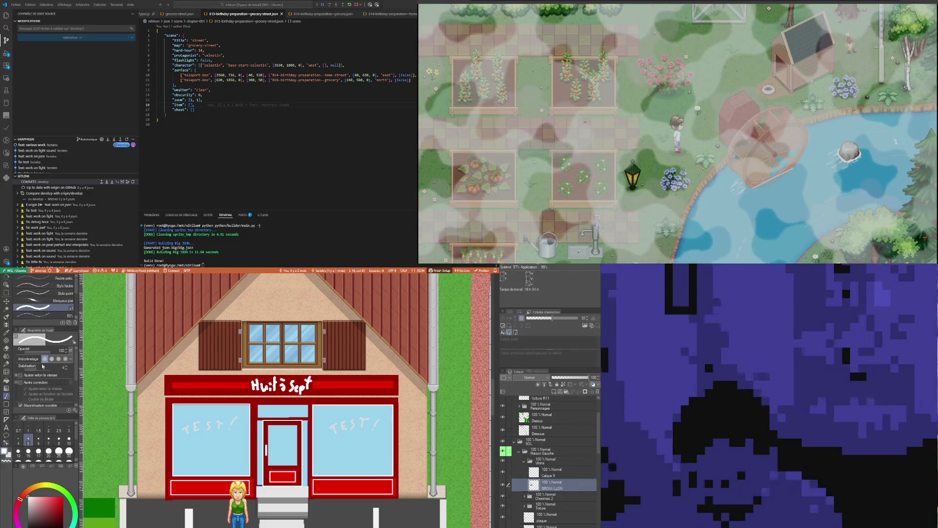
click(6, 308)
click(205, 379)
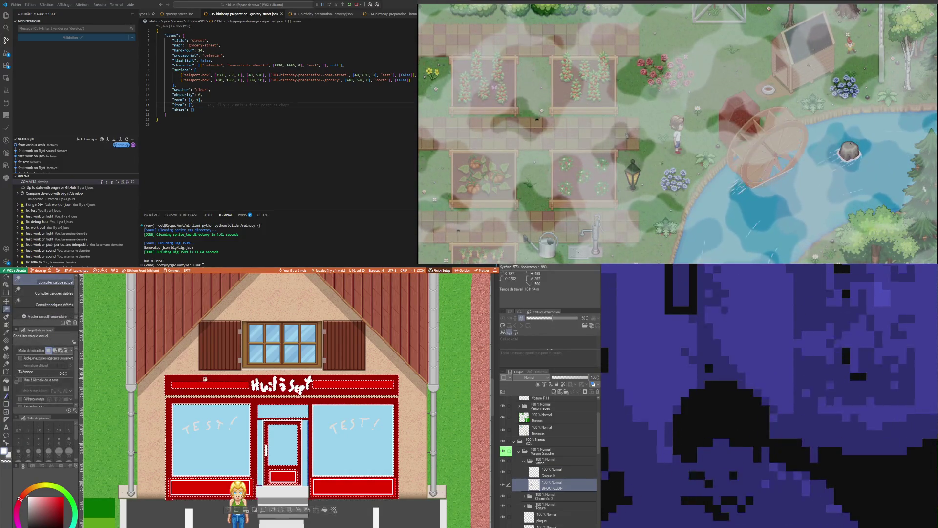
click(218, 385)
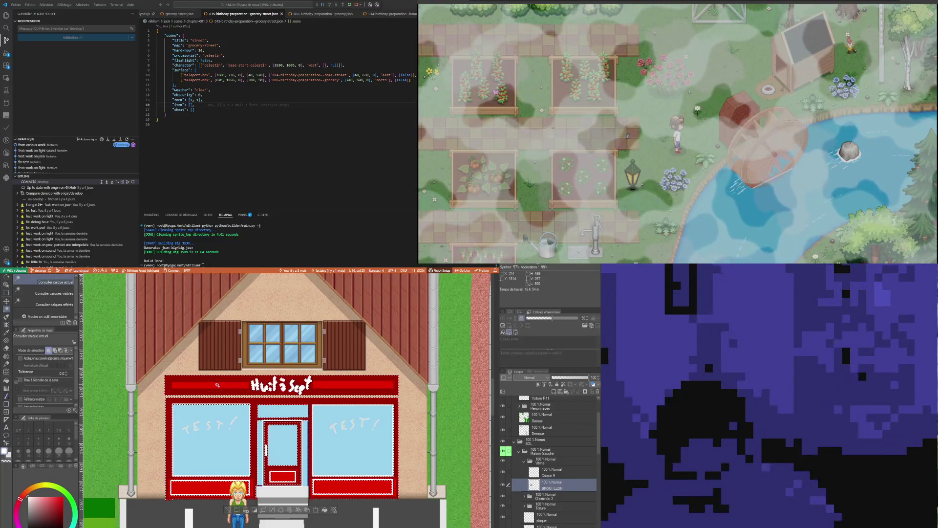
scroll(266, 424, up, 2)
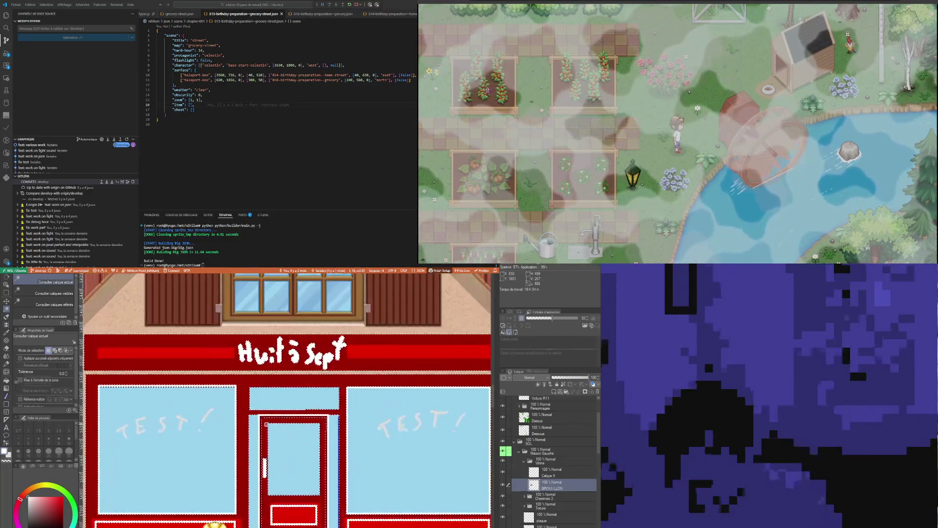
scroll(266, 424, up, 1)
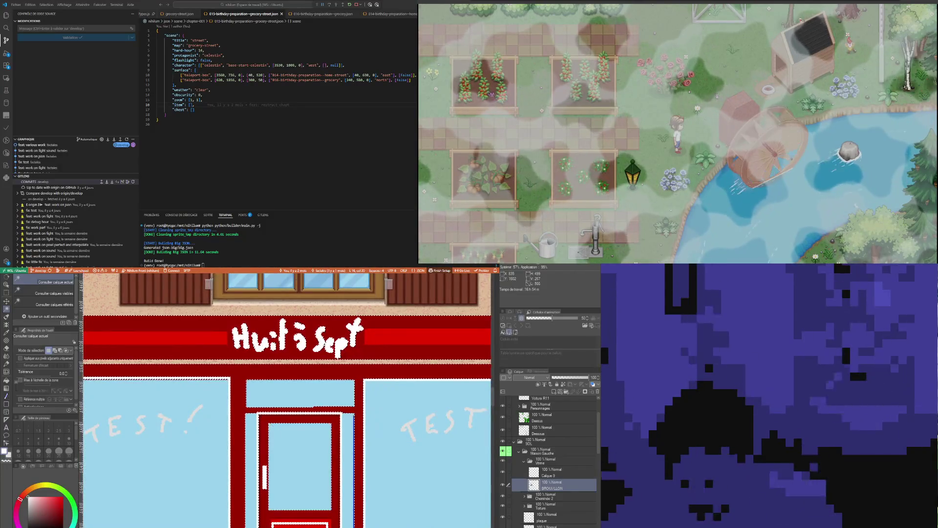
scroll(266, 424, down, 4)
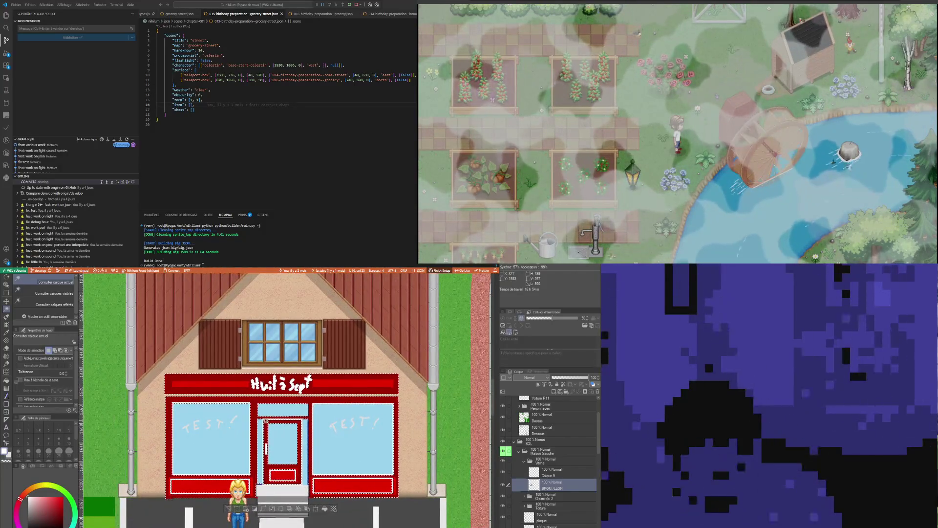
scroll(309, 492, up, 1)
scroll(289, 472, up, 2)
scroll(289, 473, down, 3)
Cut and paste the red areas onto a new BROUILLON layer and move it into Dossier 1
key(ctrl+z)
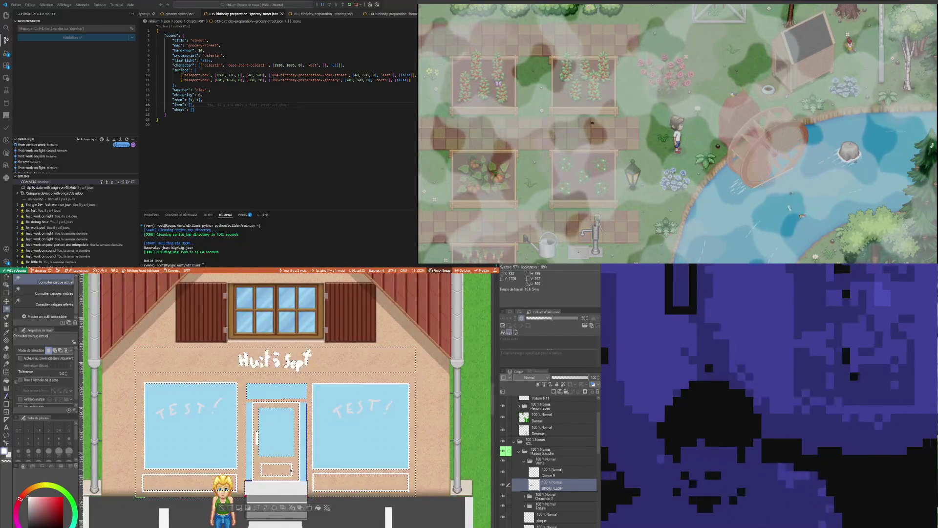
key(ctrl+y)
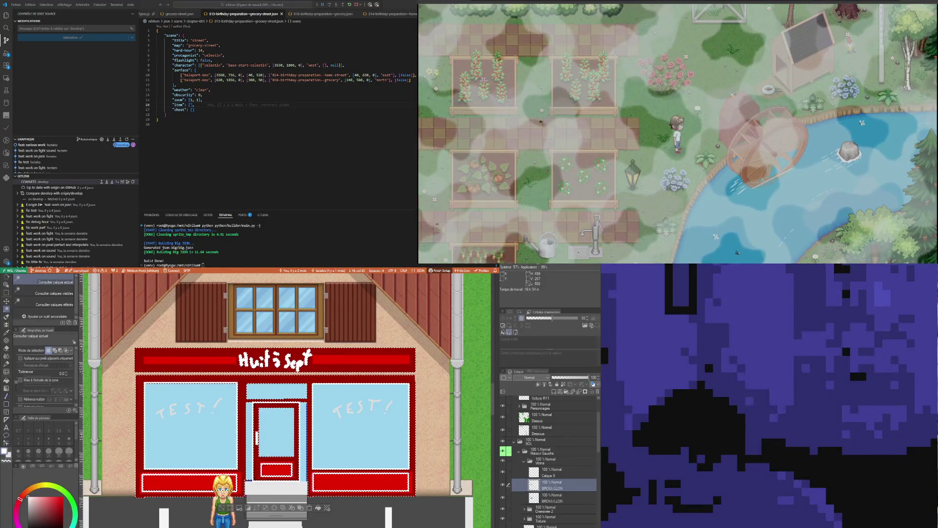
click(552, 497)
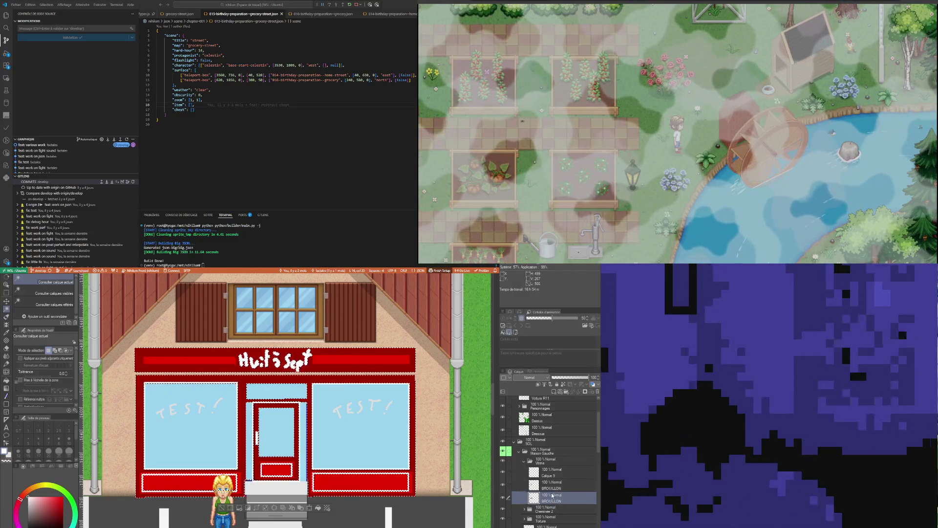
click(553, 485)
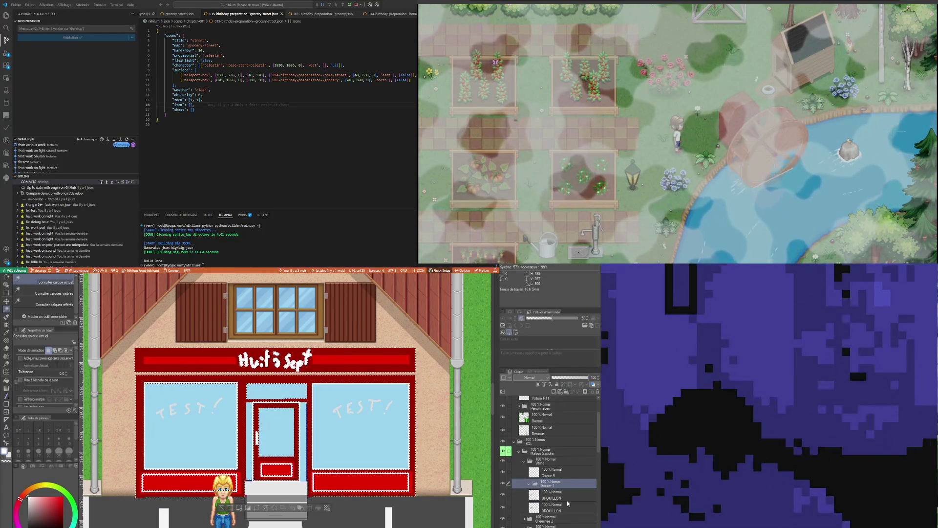
drag(556, 500, 558, 487)
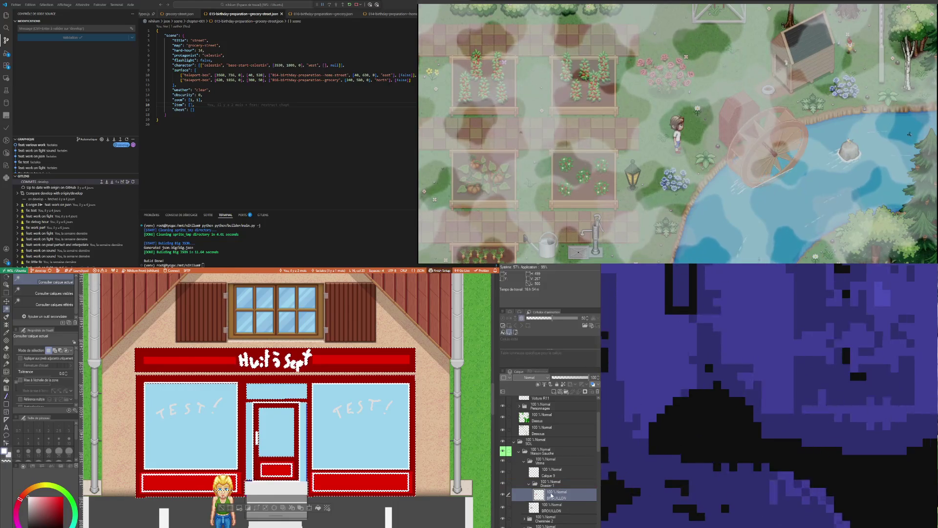
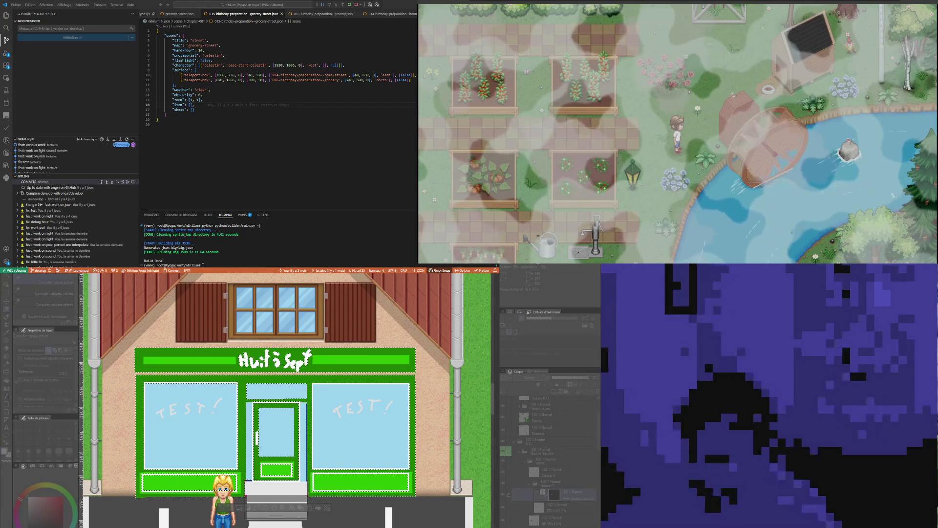
Confirm the red recolour of the shop sign, window frames and door, then deselect
scroll(278, 377, down, 3)
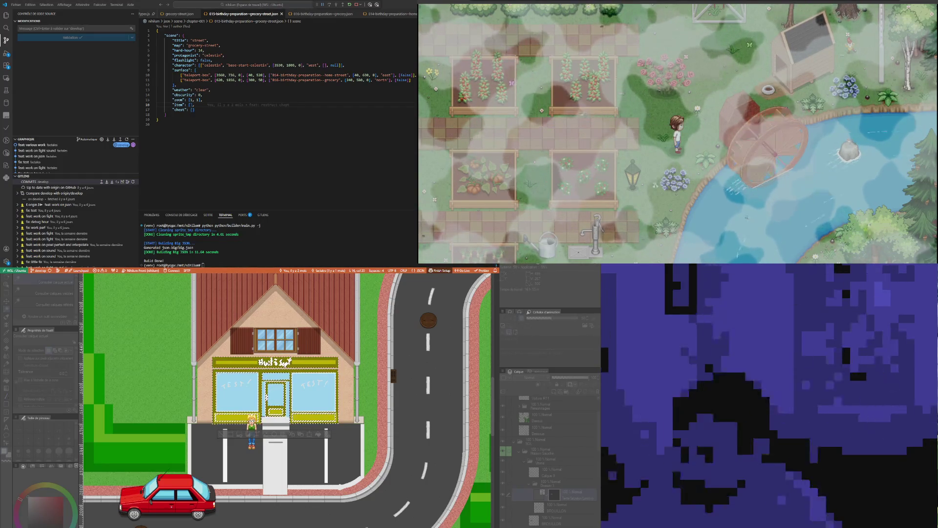
key(Return)
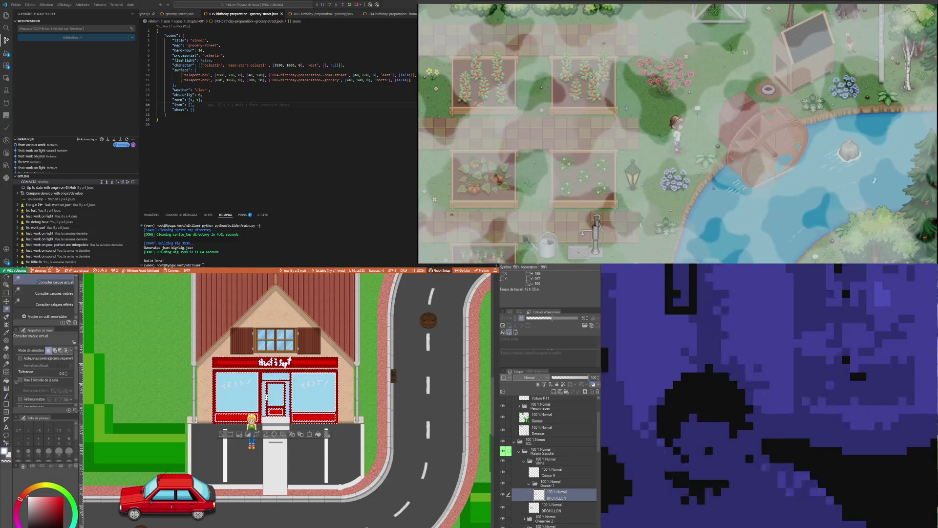
click(227, 434)
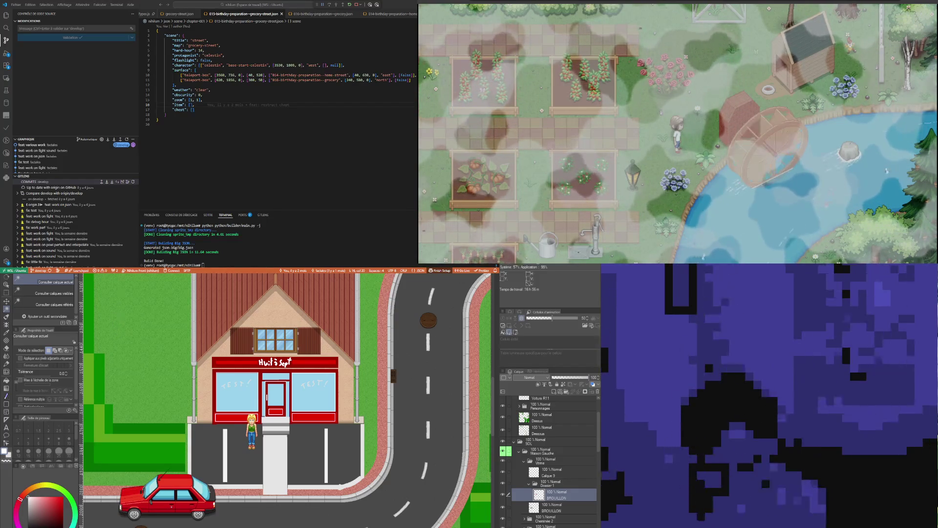
click(272, 413)
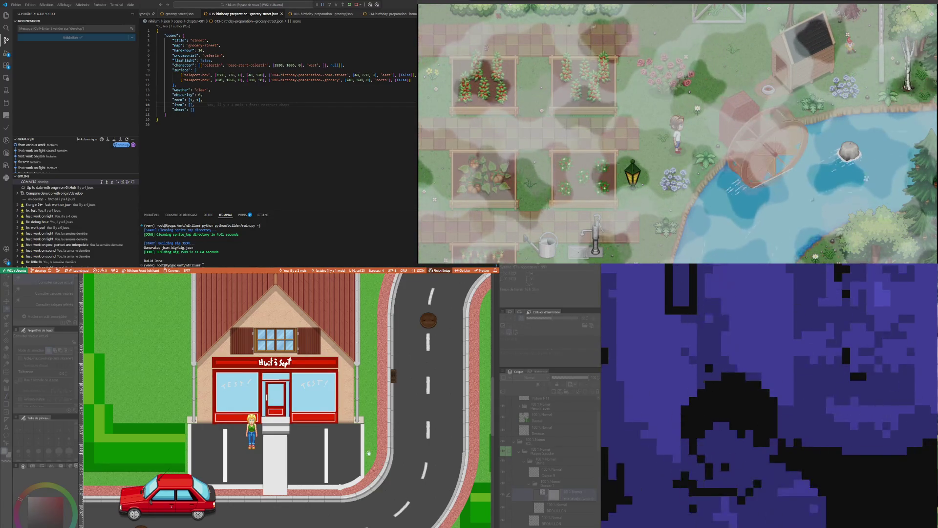
Confirm the Hue/Saturation/Luminosity correction layer, keeping the storefront trim red
scroll(368, 453, up, 3)
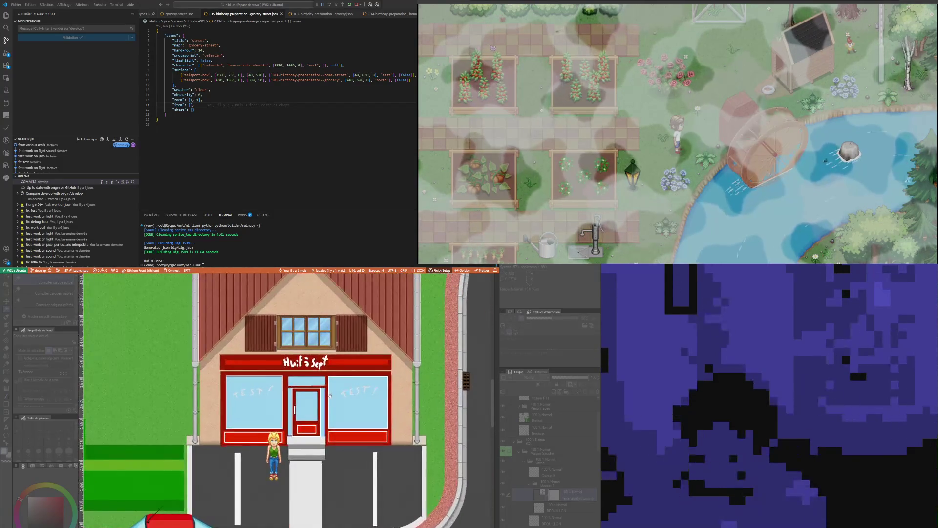
scroll(324, 334, down, 2)
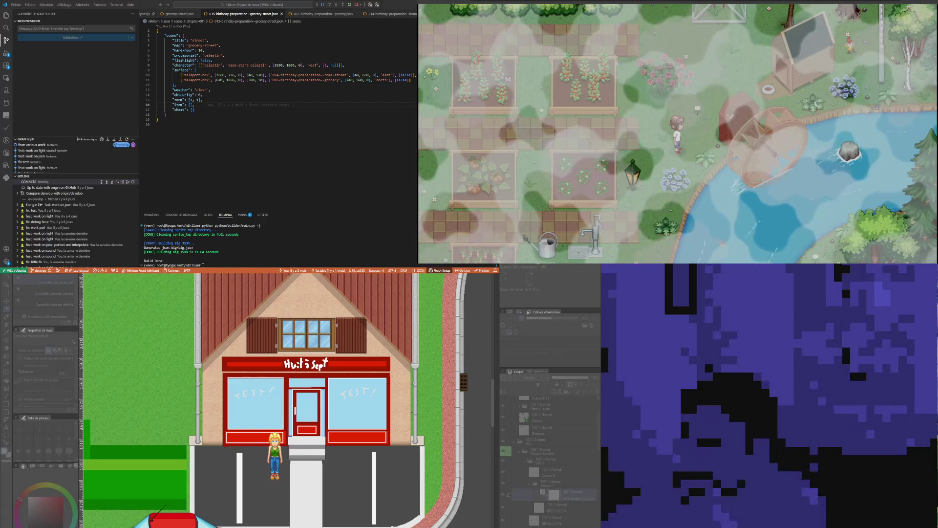
key(Return)
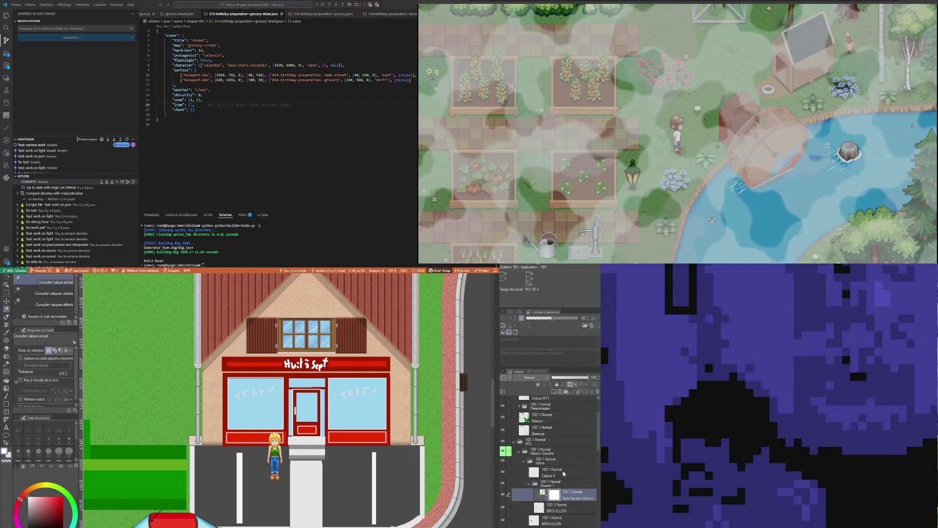
Merge the Dossier 1 folder into a single layer with Ctrl+E
click(563, 472)
click(538, 497)
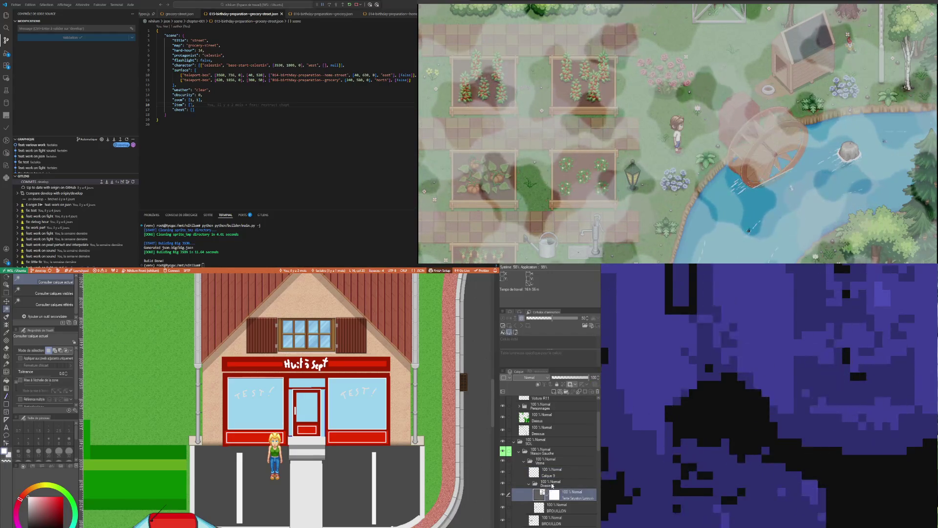
click(553, 484)
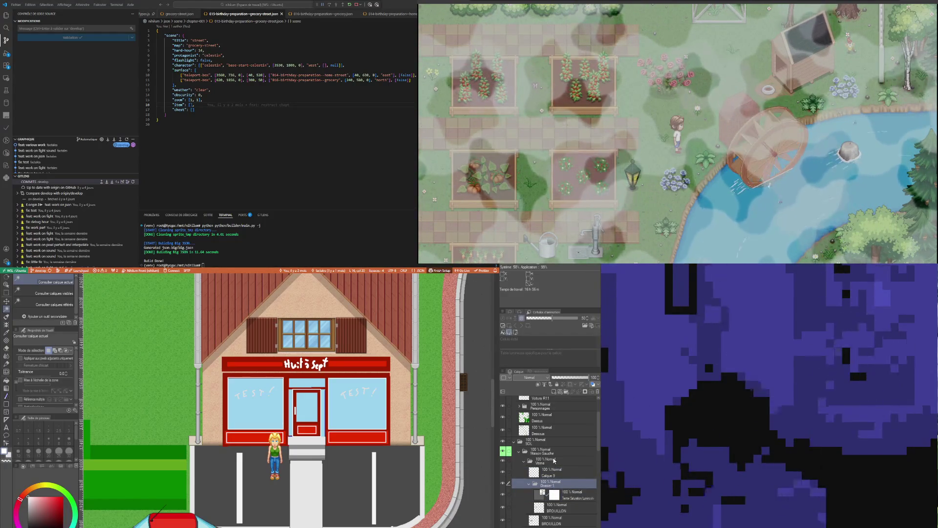
key(ctrl+e)
click(551, 475)
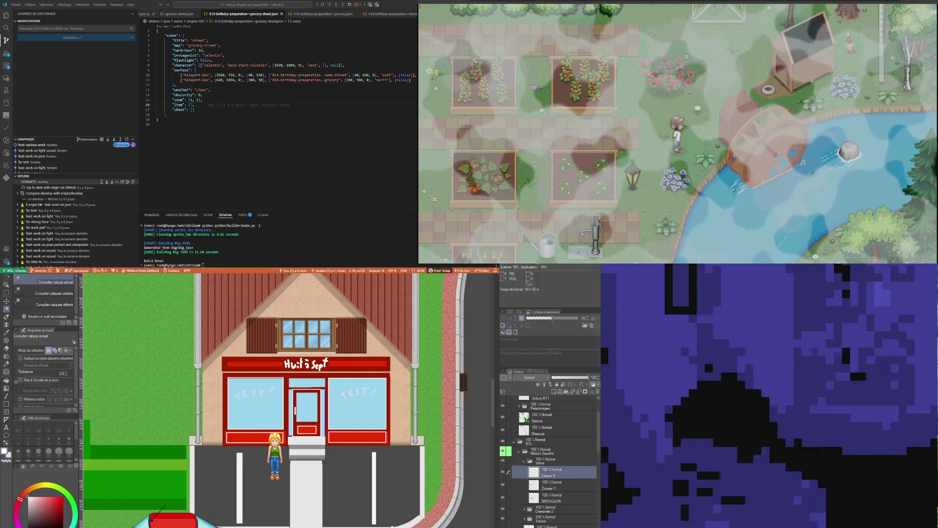
Pick orange on the colour wheel and choose the filled Rectangle tool
scroll(281, 404, up, 2)
scroll(240, 372, down, 2)
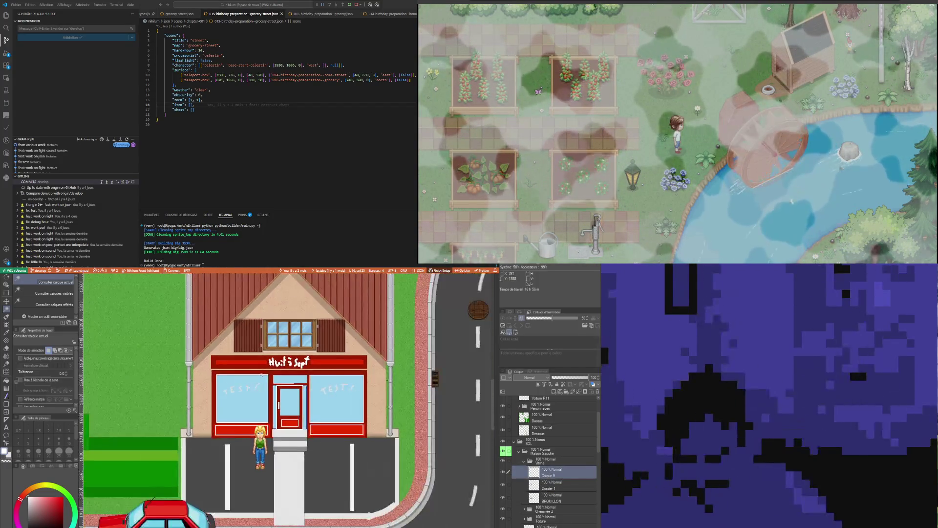
scroll(270, 387, up, 1)
scroll(274, 387, up, 3)
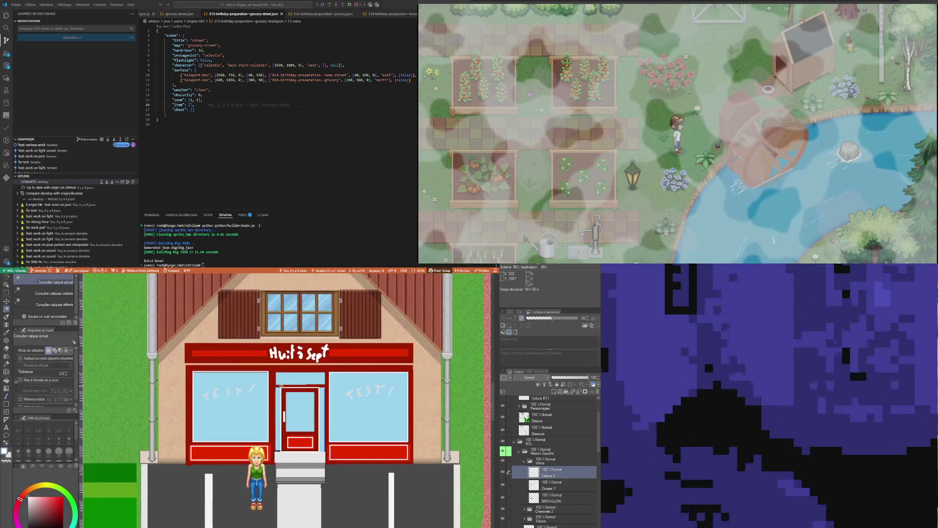
scroll(296, 385, down, 2)
scroll(298, 385, up, 1)
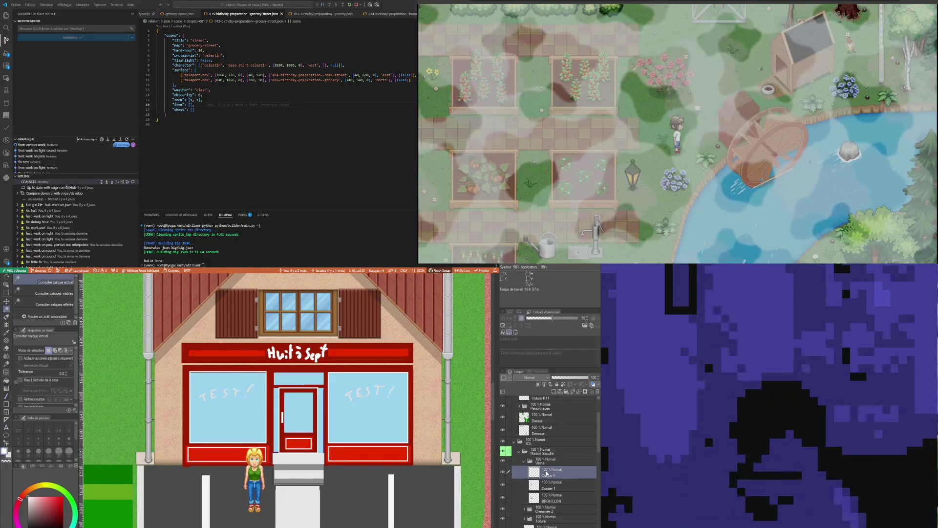
click(33, 487)
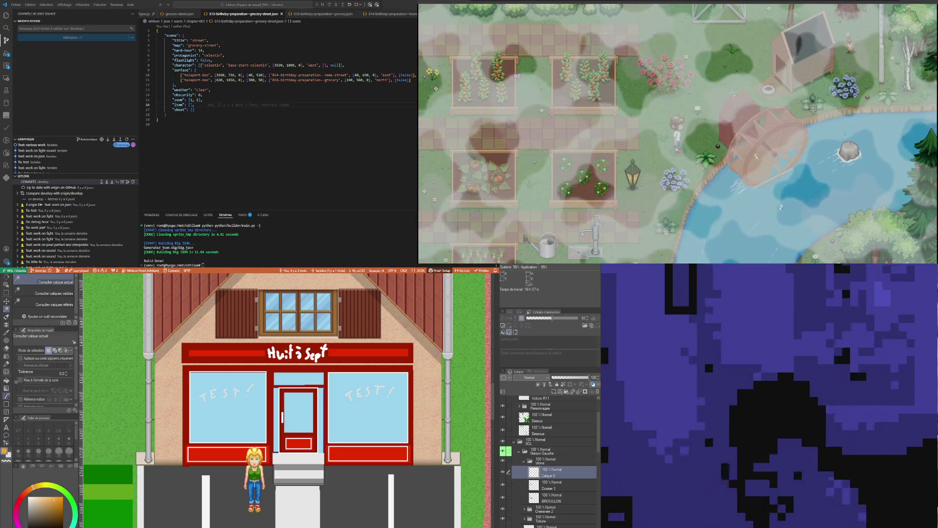
click(7, 404)
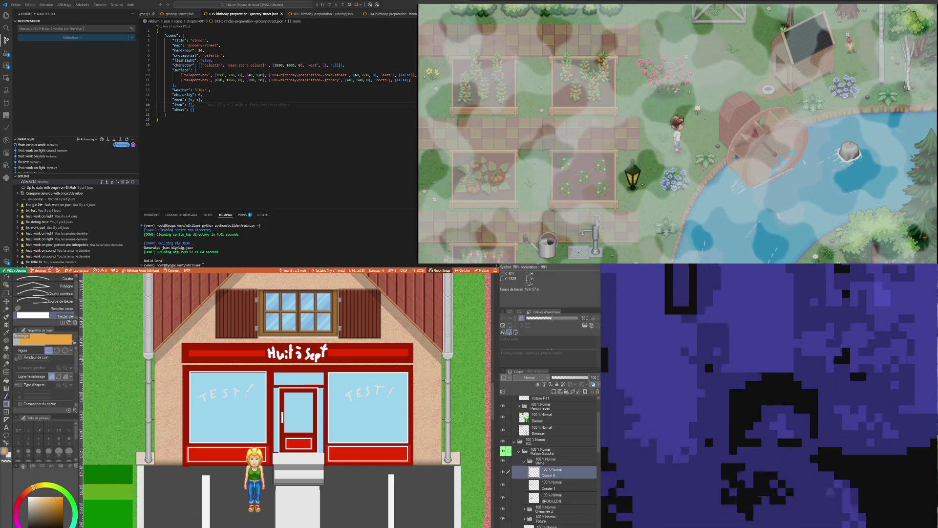
Draw an orange bar beneath the shop sign and select it
mouse_move(183, 361)
mouse_down()
mouse_move(263, 386)
mouse_move(370, 390)
mouse_move(413, 378)
mouse_up()
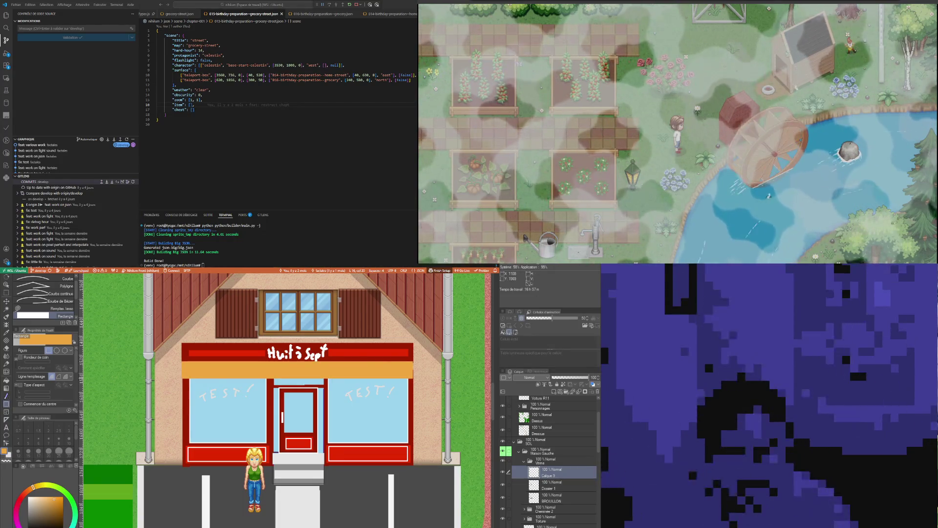
click(6, 292)
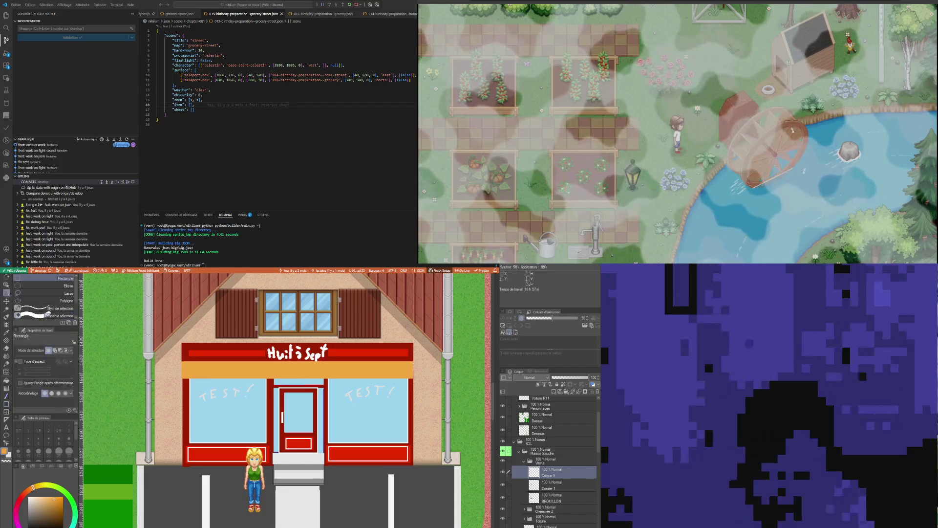
drag(230, 376, 413, 378)
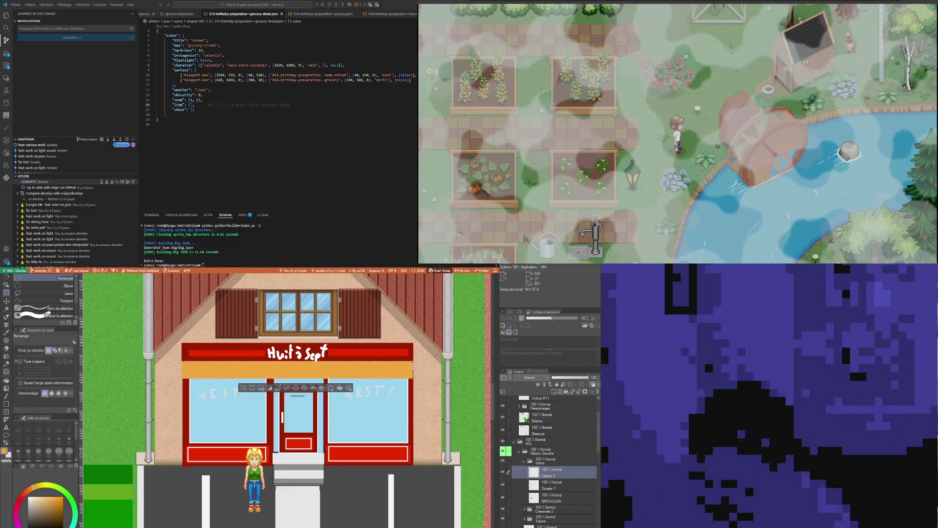
Free-transform the bar, pulling its bottom corners outward into a flared awning
key(ctrl+t)
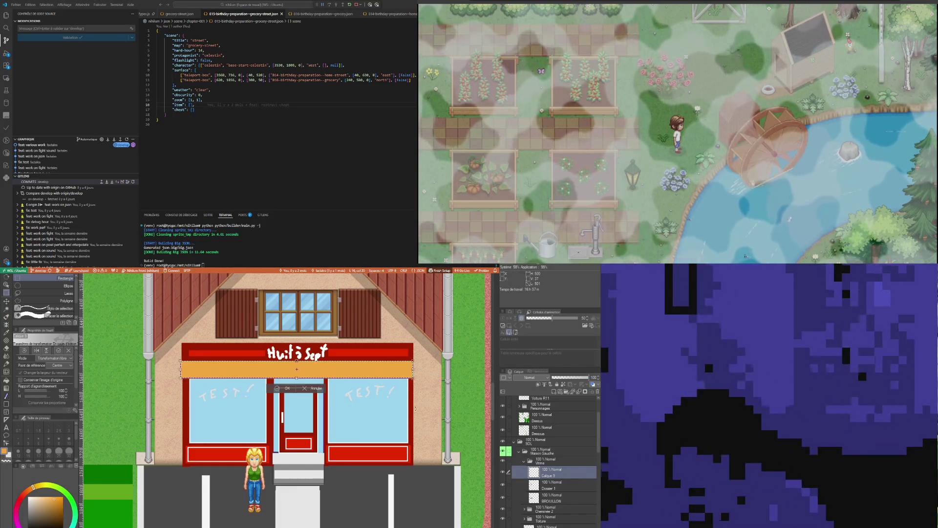
key(ctrl)
drag(415, 379, 424, 378)
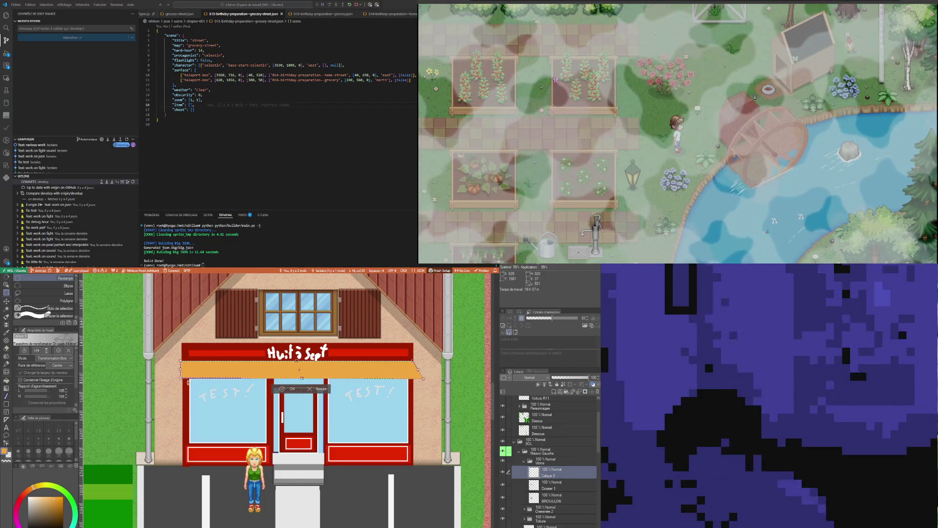
drag(181, 377, 174, 380)
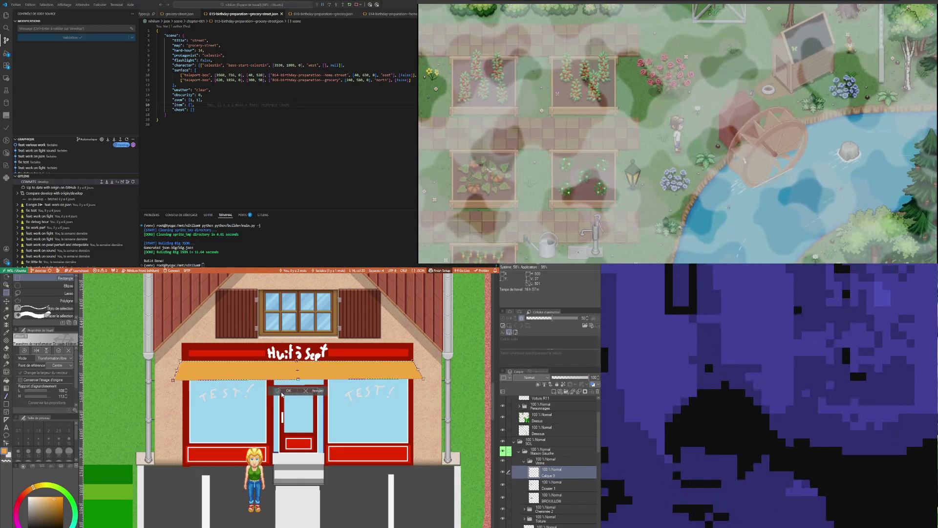
drag(174, 380, 174, 378)
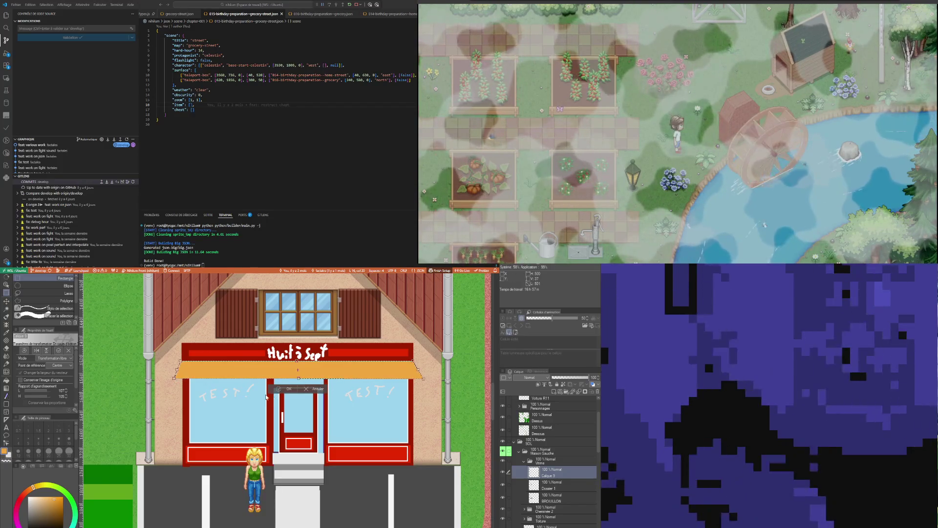
click(290, 389)
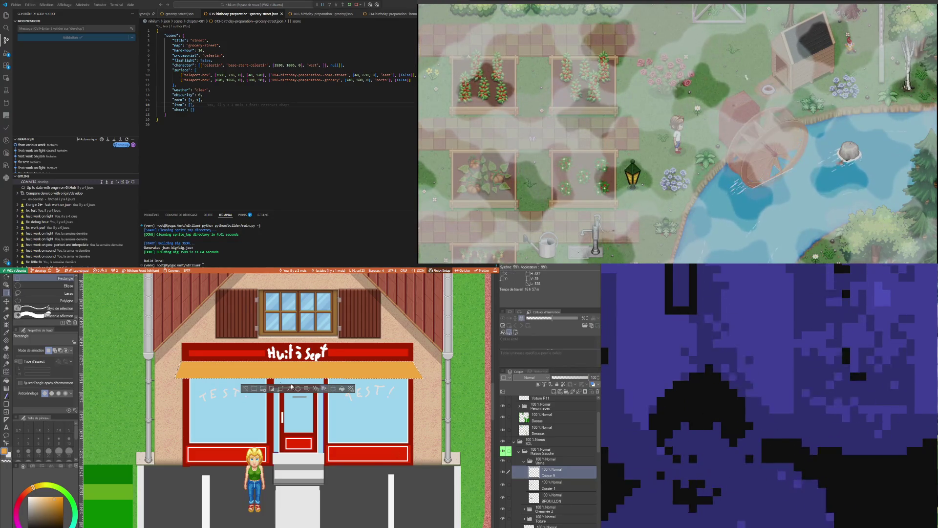
Deselect and sample a darker orange for shading the awning
key(ctrl+d)
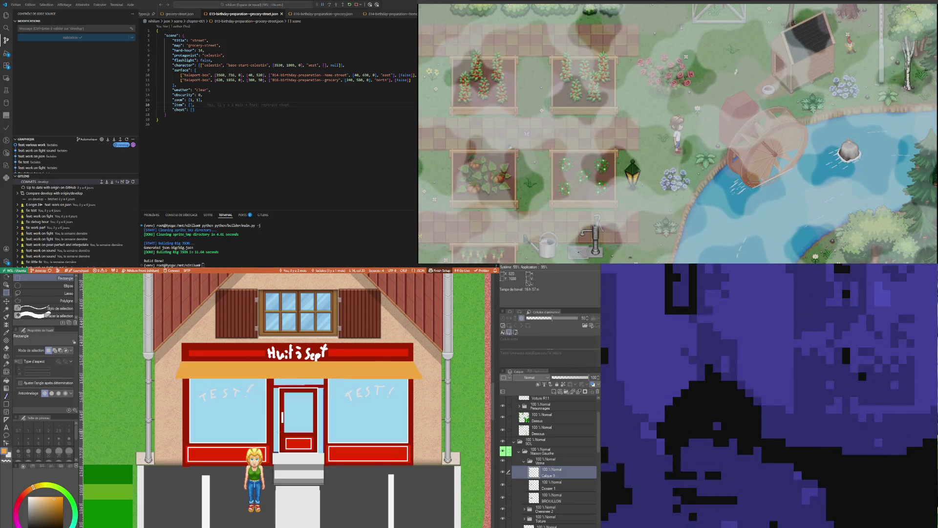
scroll(293, 373, up, 1)
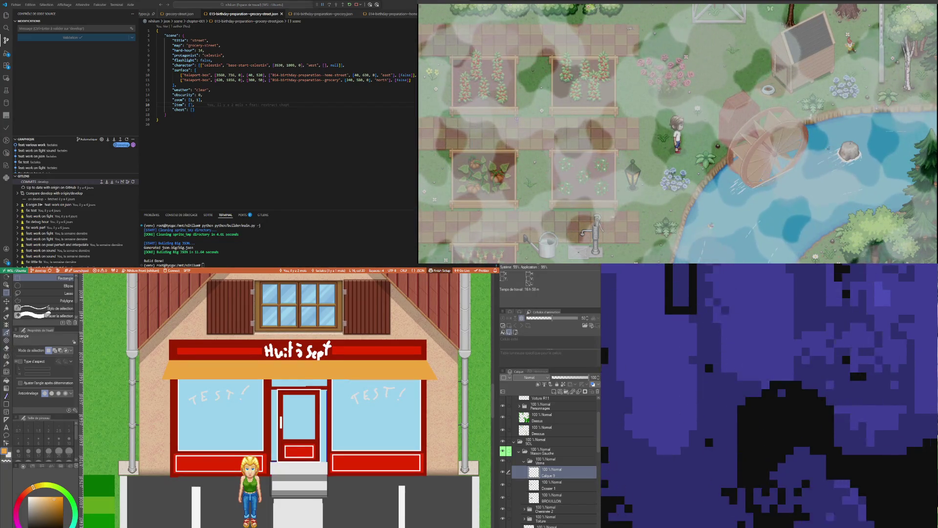
click(6, 332)
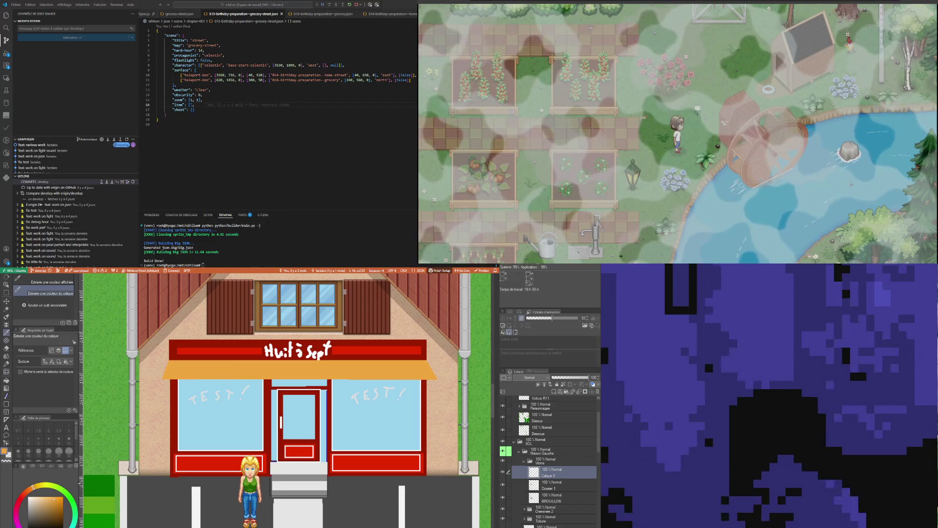
click(58, 499)
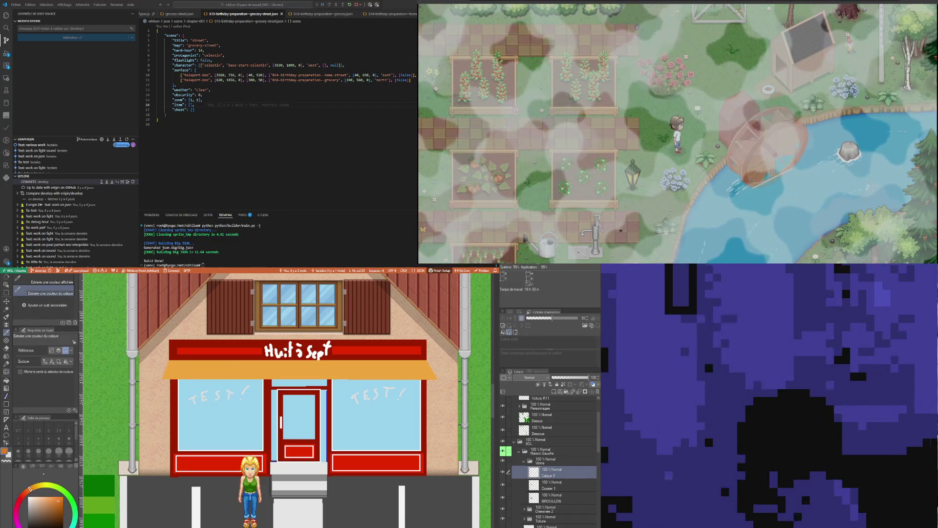
Draw the awning's lower edge line with a size-3 pen in darker orange
key(p)
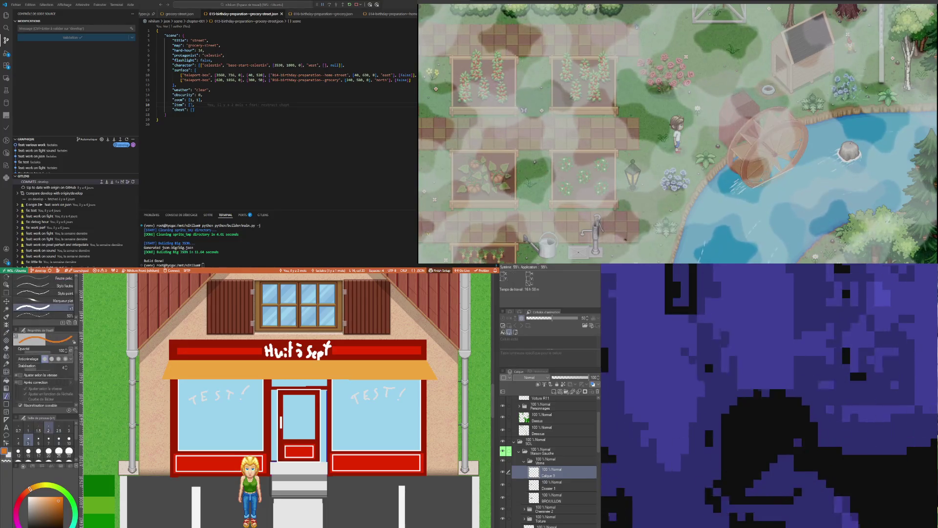
click(69, 430)
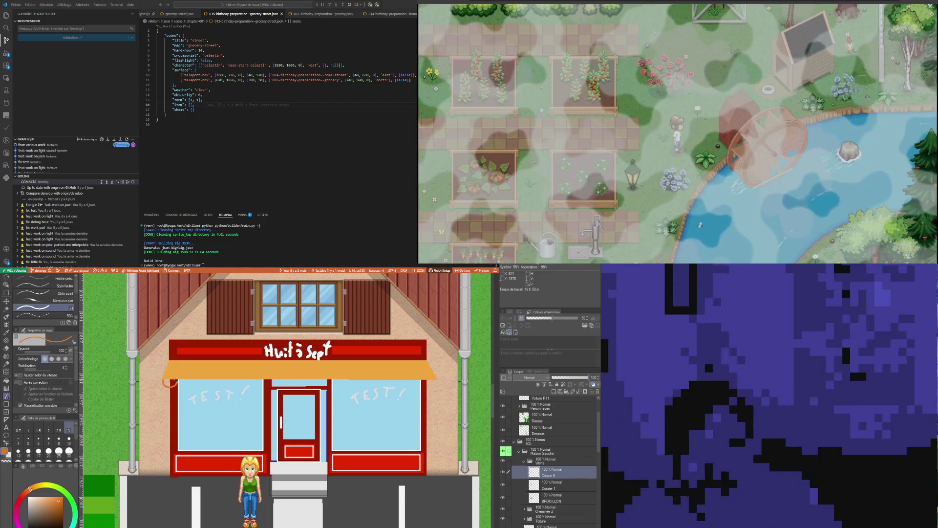
drag(170, 382, 221, 387)
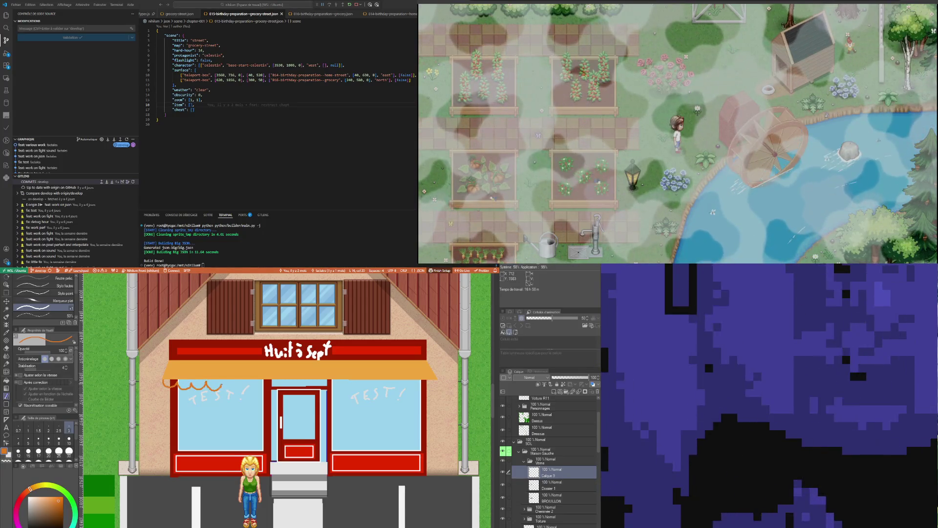
drag(237, 386, 357, 388)
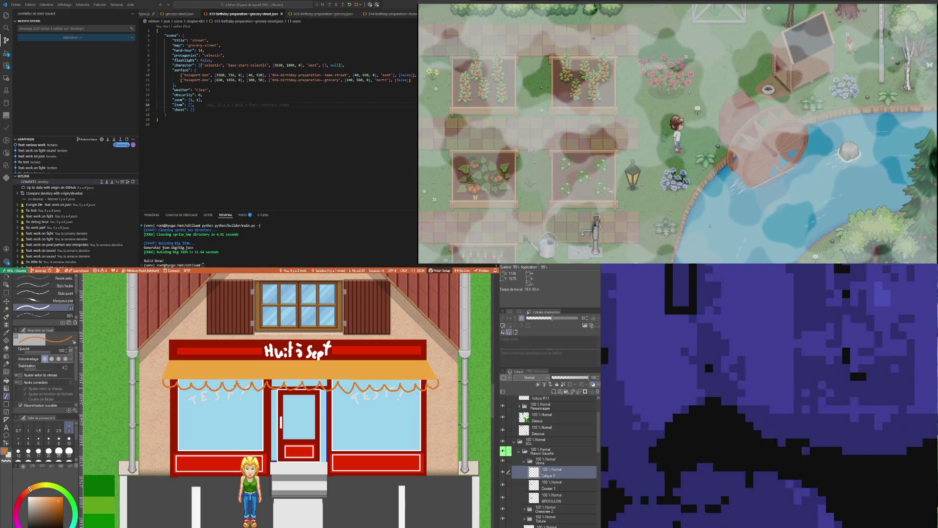
Fill the awning's scalloped fringe orange and stroke its lower edge across the full width
key(g)
click(214, 384)
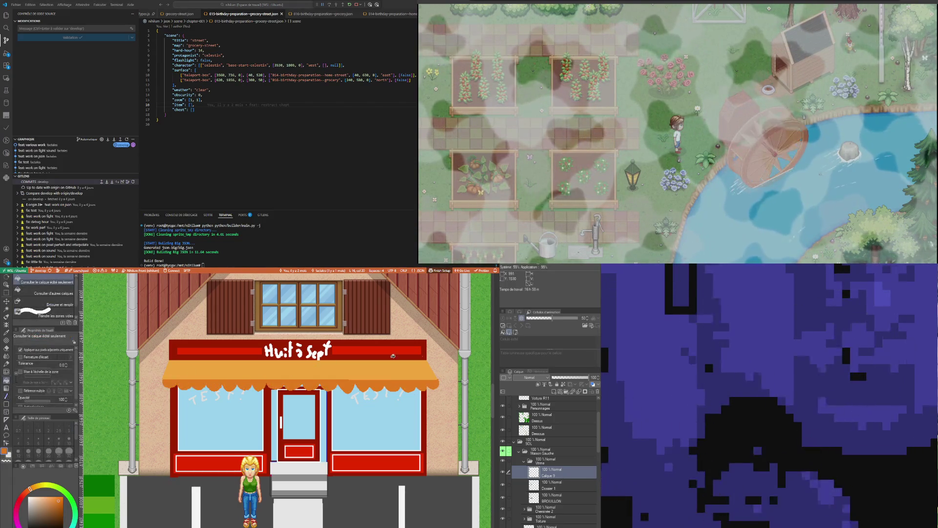
click(6, 333)
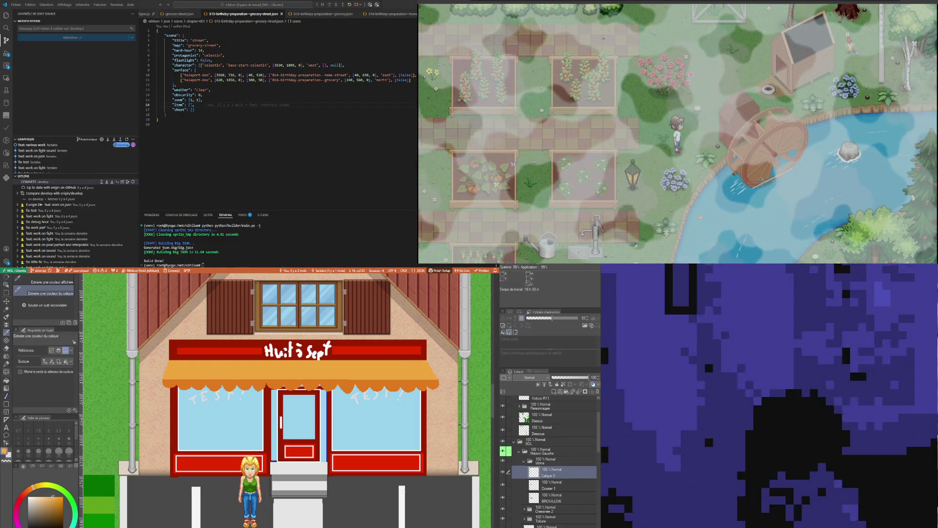
key(p)
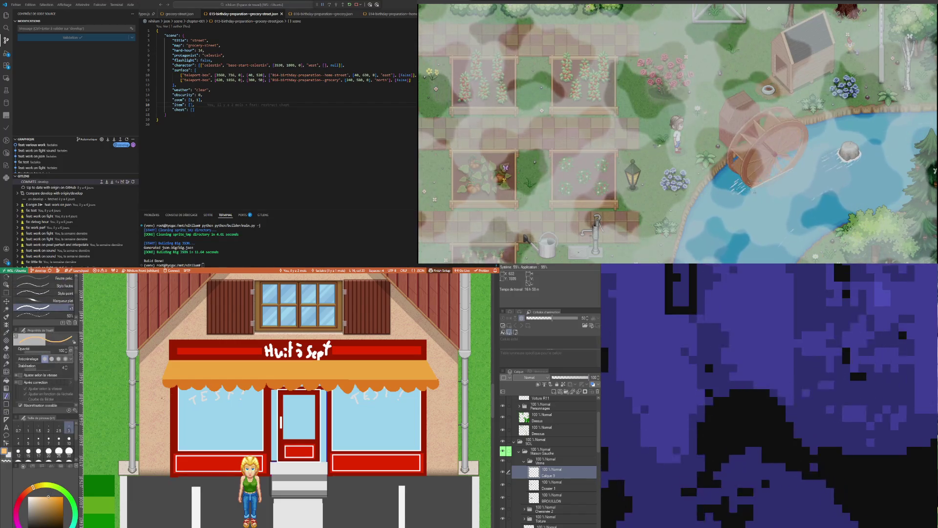
drag(282, 385, 439, 385)
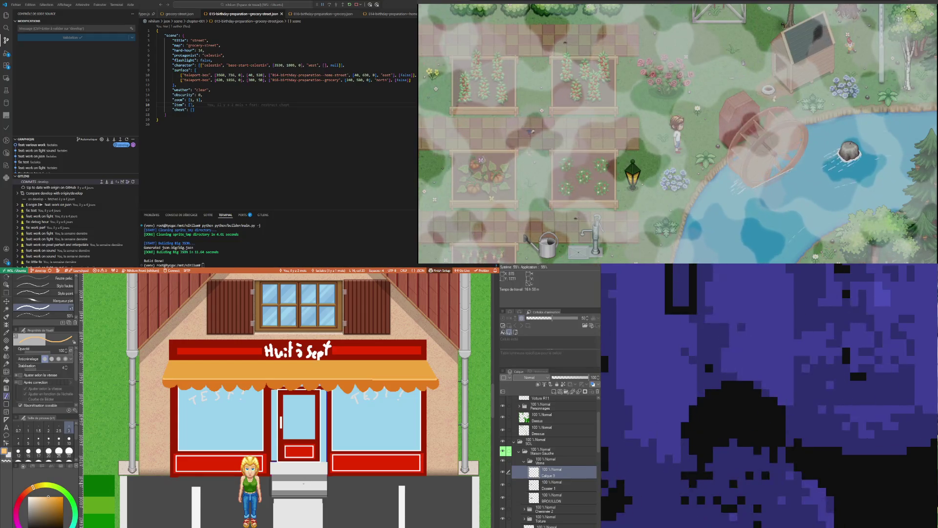
scroll(277, 449, down, 2)
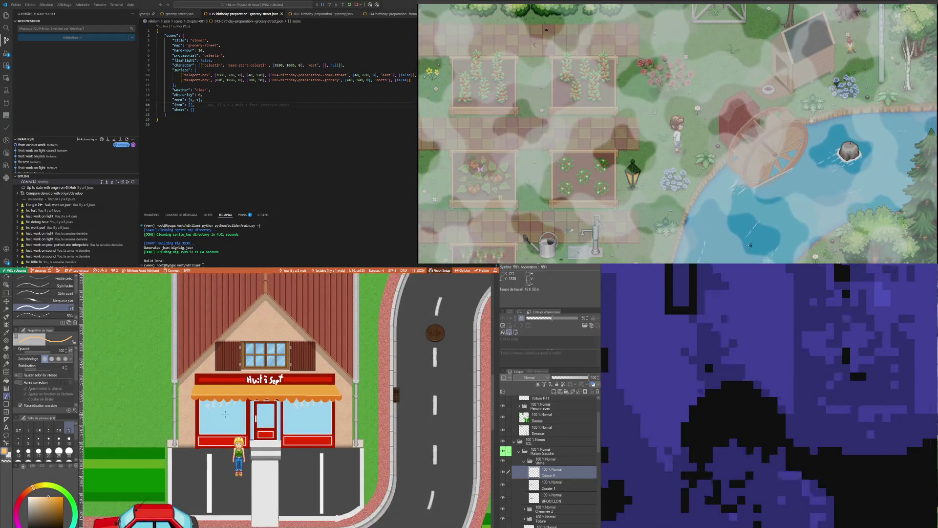
scroll(253, 413, up, 2)
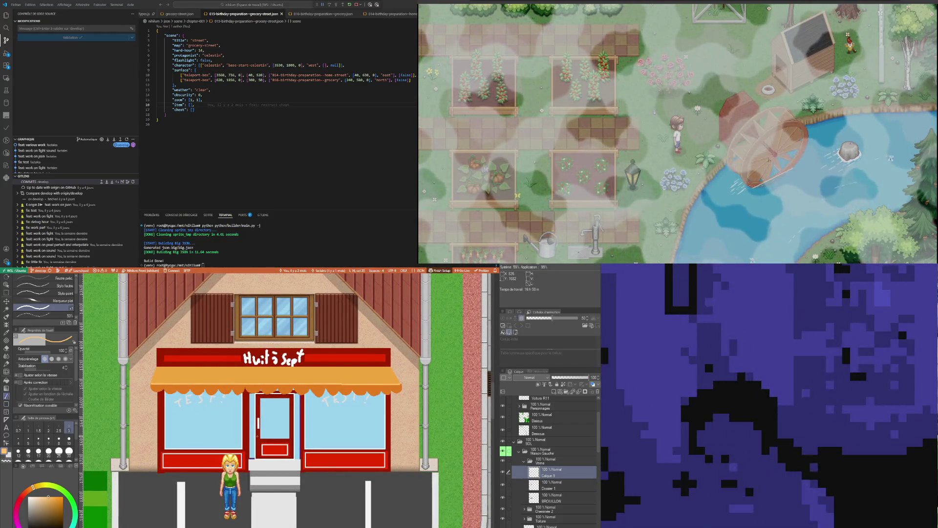
scroll(256, 438, down, 4)
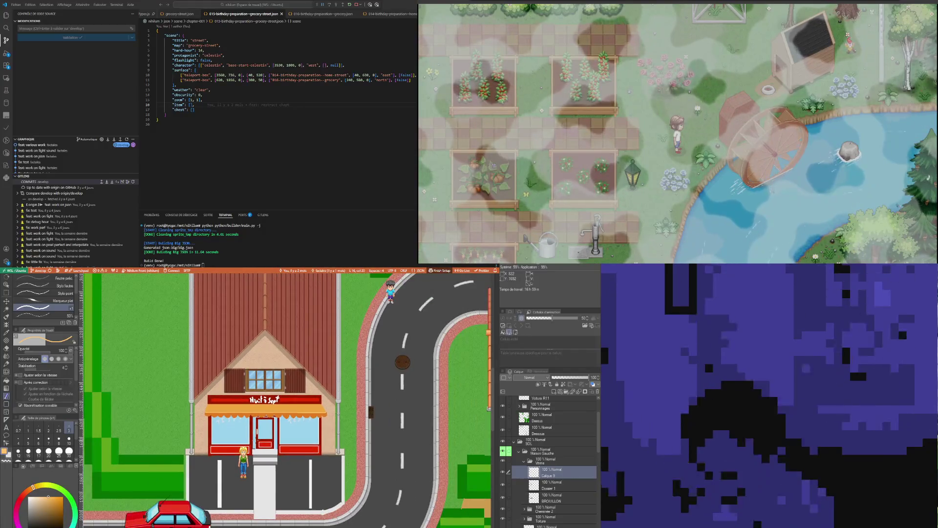
scroll(254, 442, down, 2)
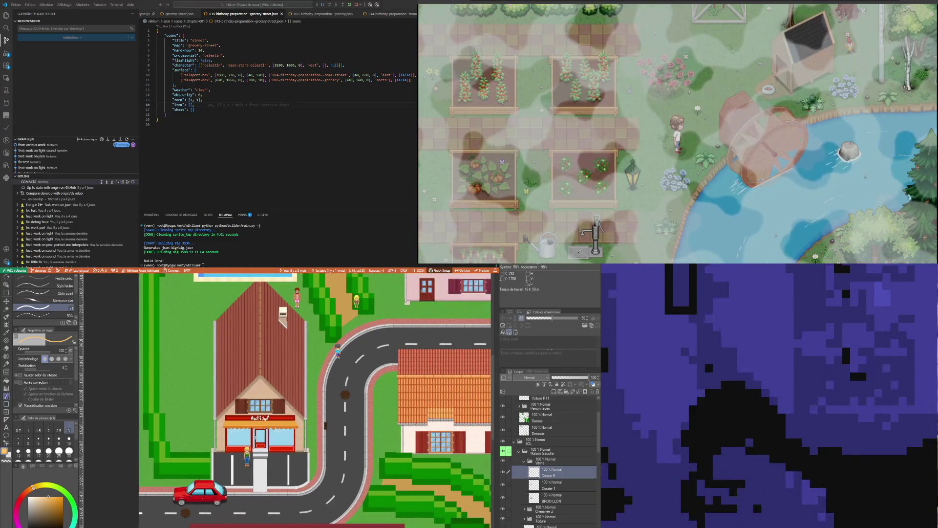
scroll(258, 435, up, 1)
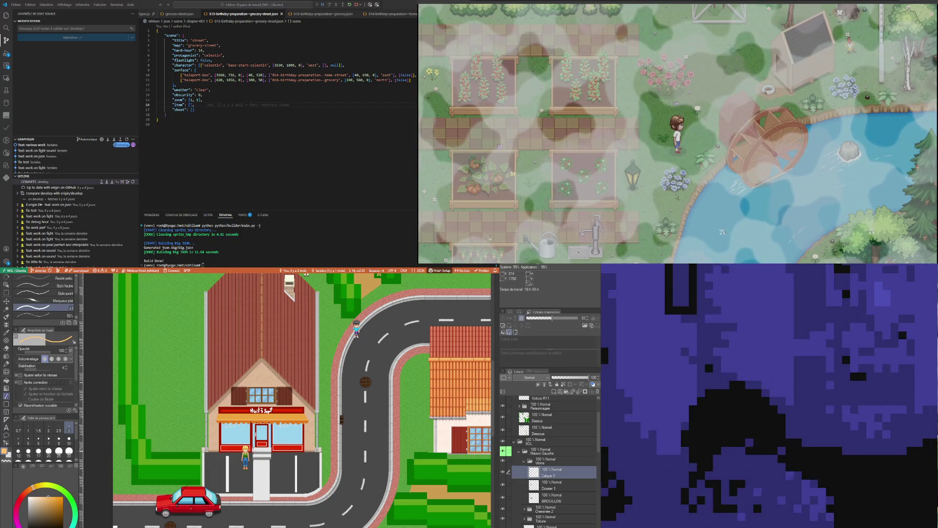
scroll(247, 435, up, 5)
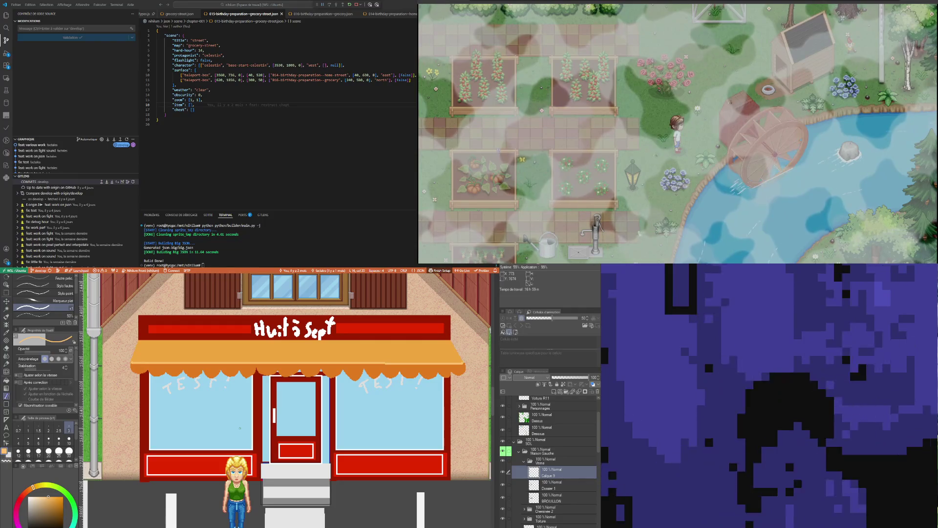
key(i)
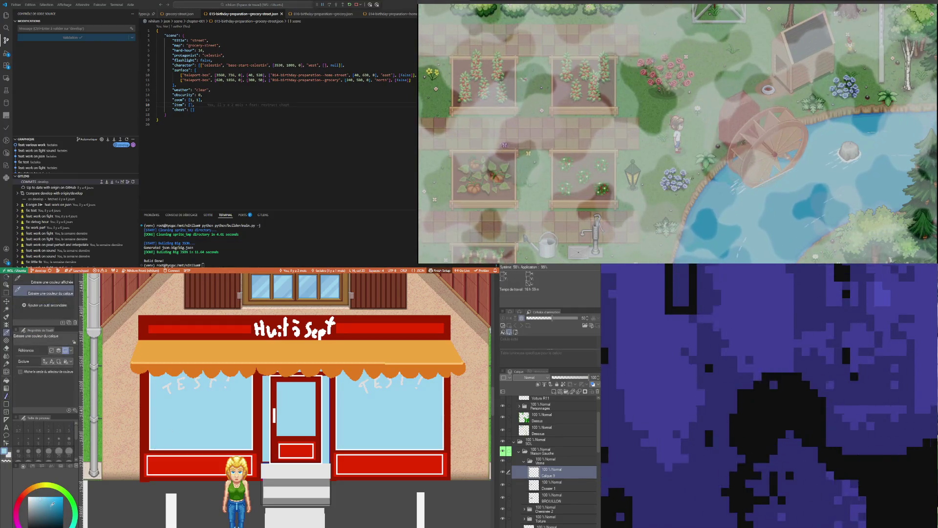
Draw three dark-blue glare streaks on each shop window
click(7, 396)
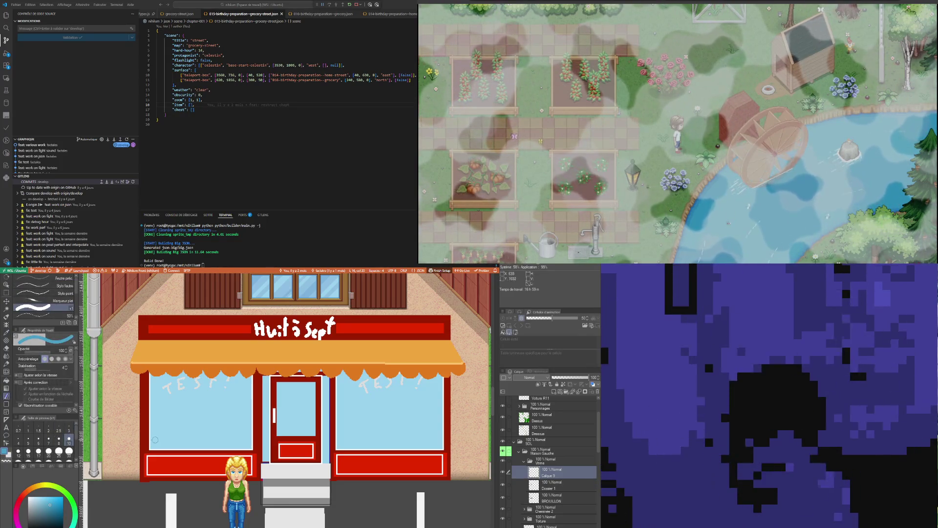
shift+click(194, 393)
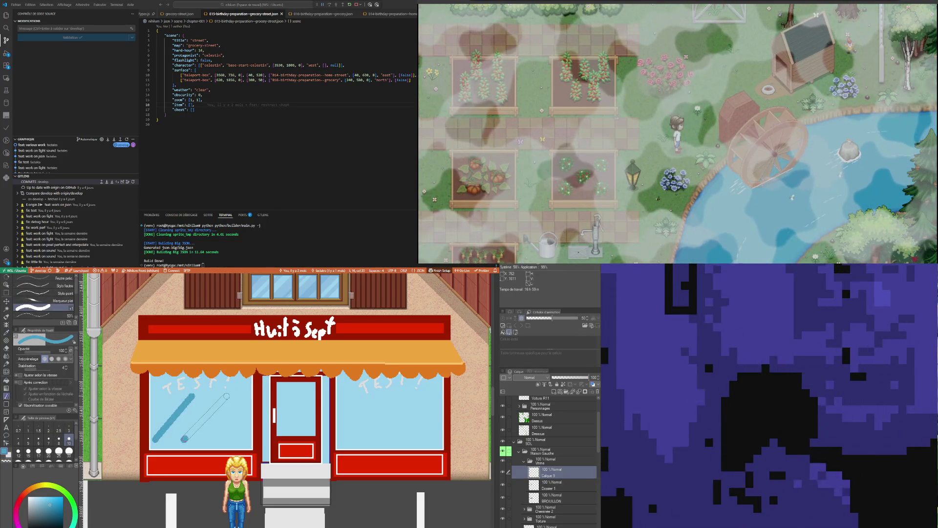
shift+click(227, 396)
shift+click(248, 413)
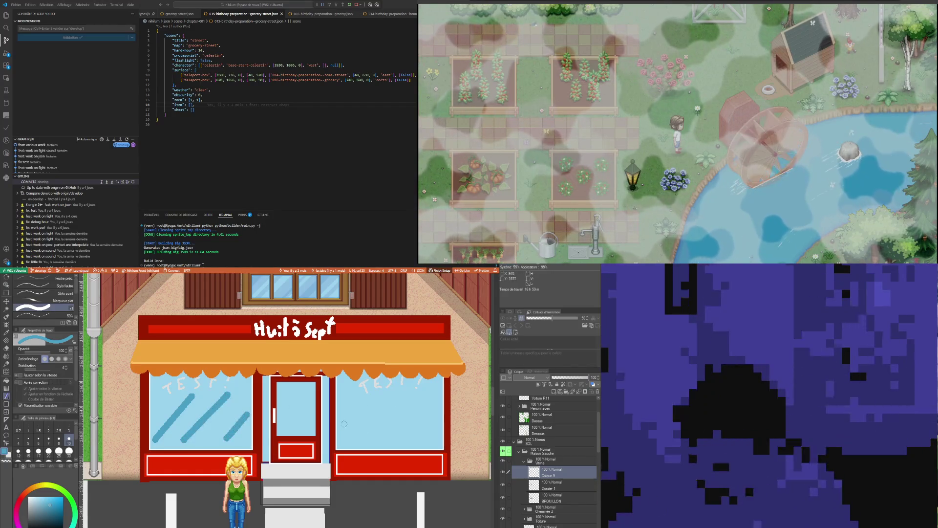
shift+click(372, 396)
shift+click(409, 401)
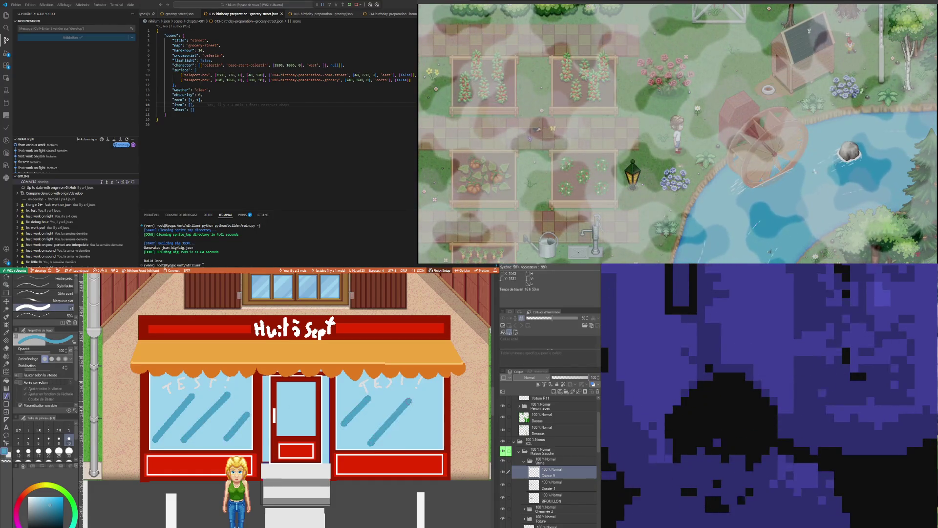
shift+click(435, 410)
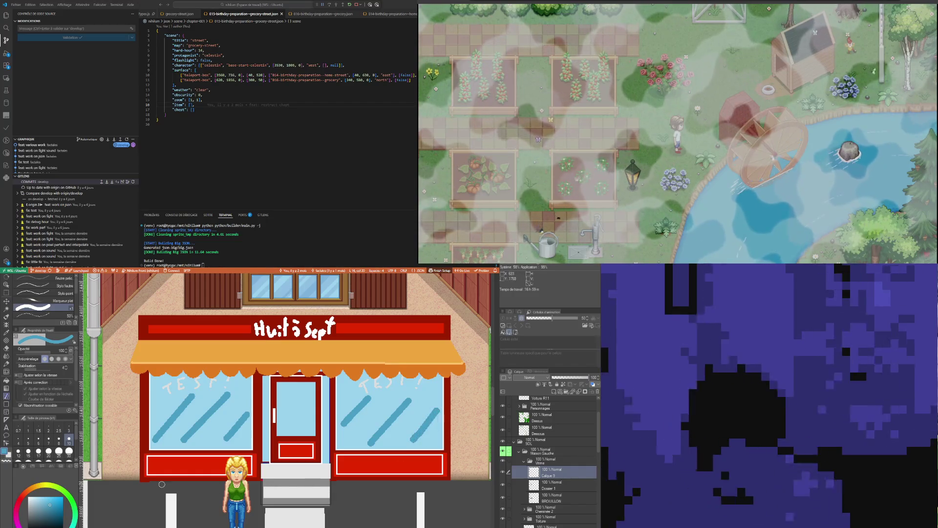
Add light-cyan highlight streaks across the left and right windows
click(45, 499)
click(72, 525)
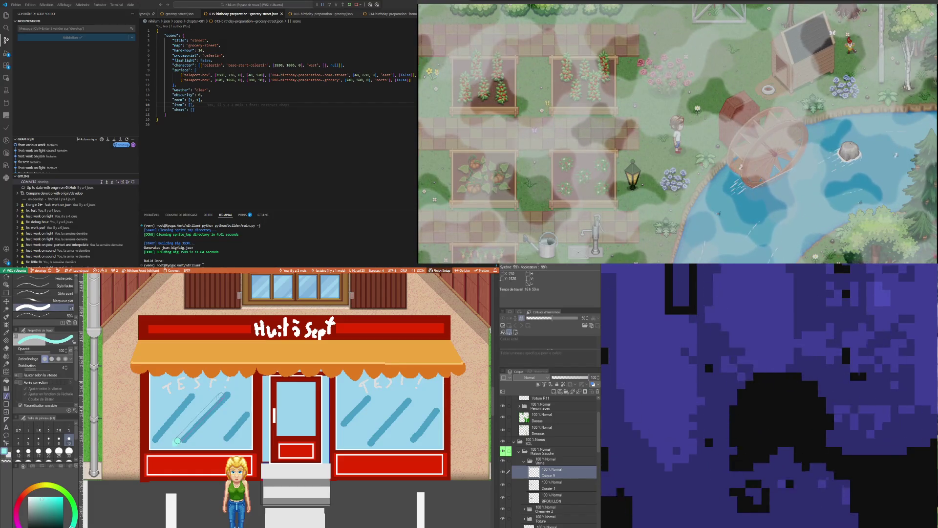
shift+click(178, 441)
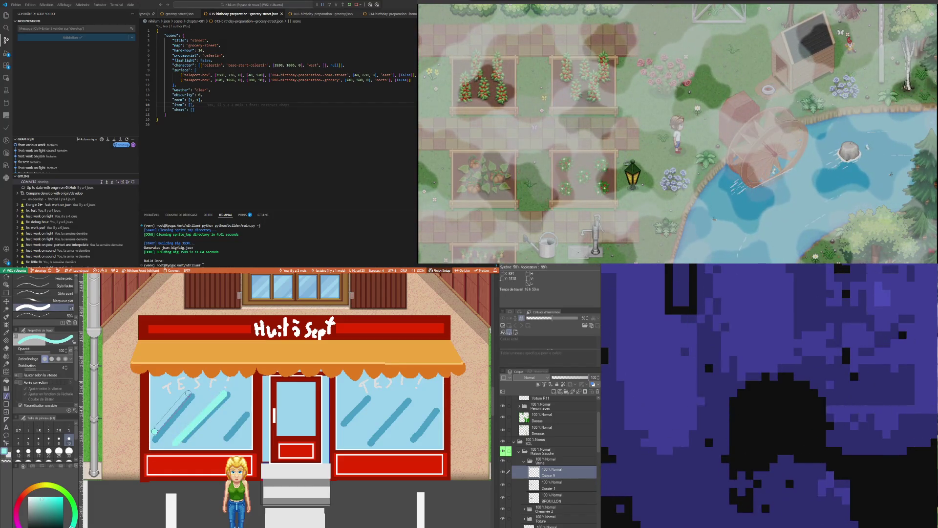
shift+click(155, 432)
shift+click(220, 439)
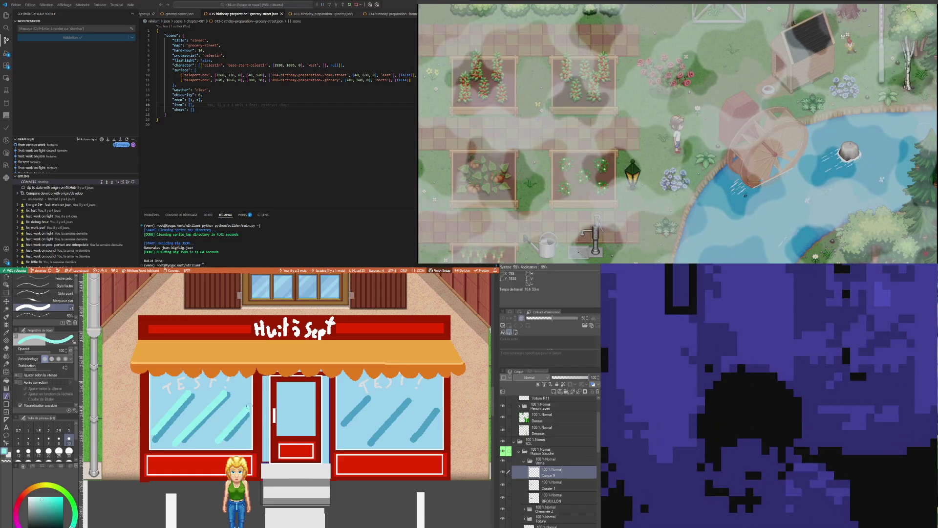
shift+click(341, 420)
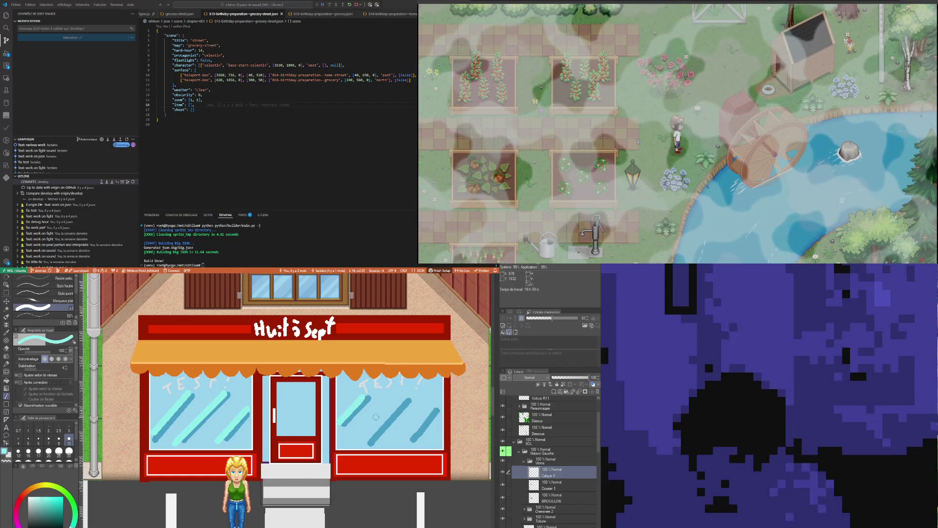
shift+click(363, 442)
shift+click(436, 402)
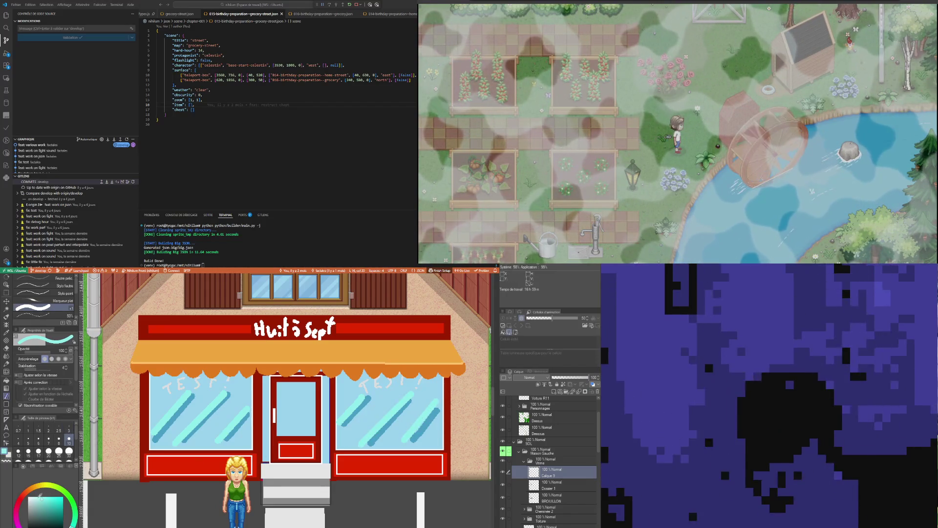
Add brighter cyan streaks on the windows and a glare streak on the door glass
click(35, 498)
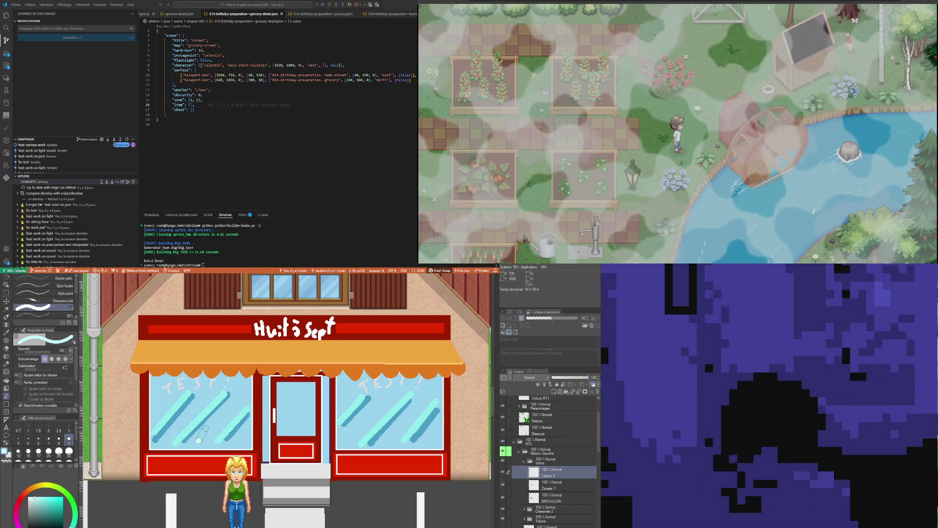
shift+click(198, 440)
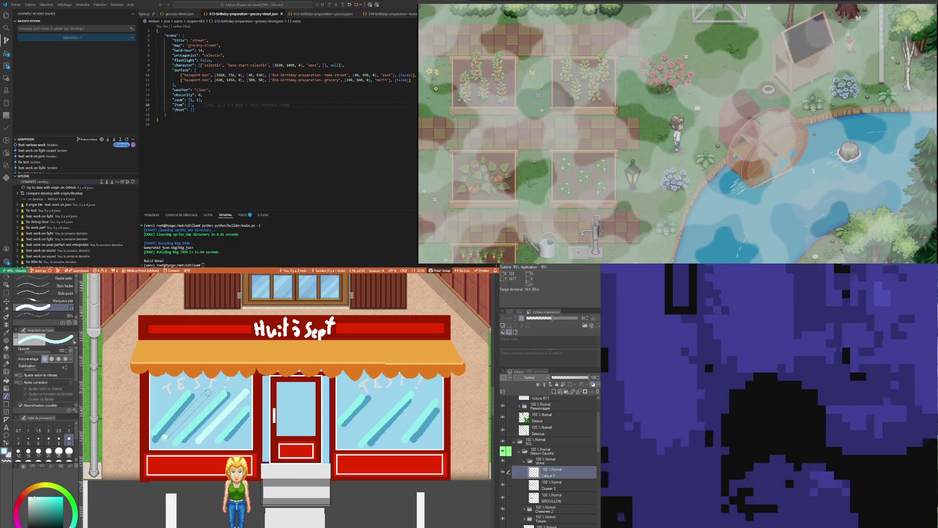
shift+click(165, 437)
shift+click(157, 414)
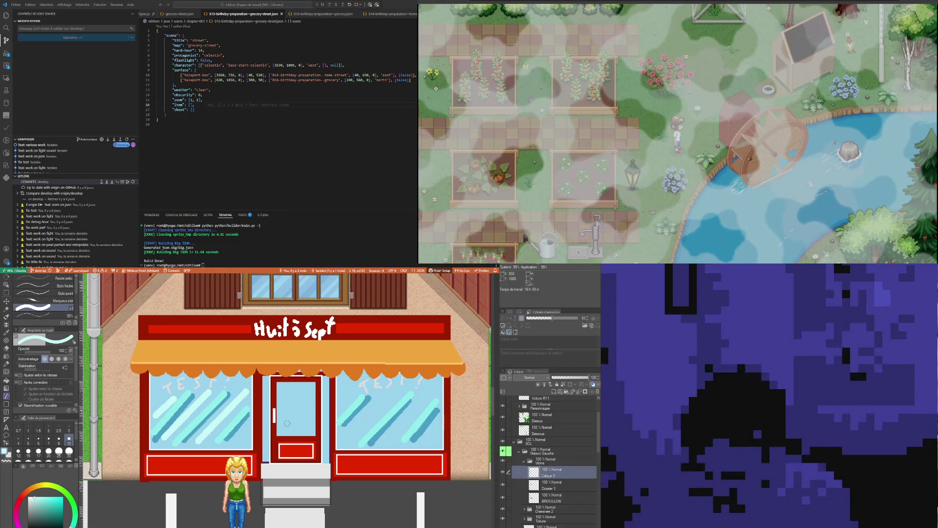
drag(289, 426, 308, 402)
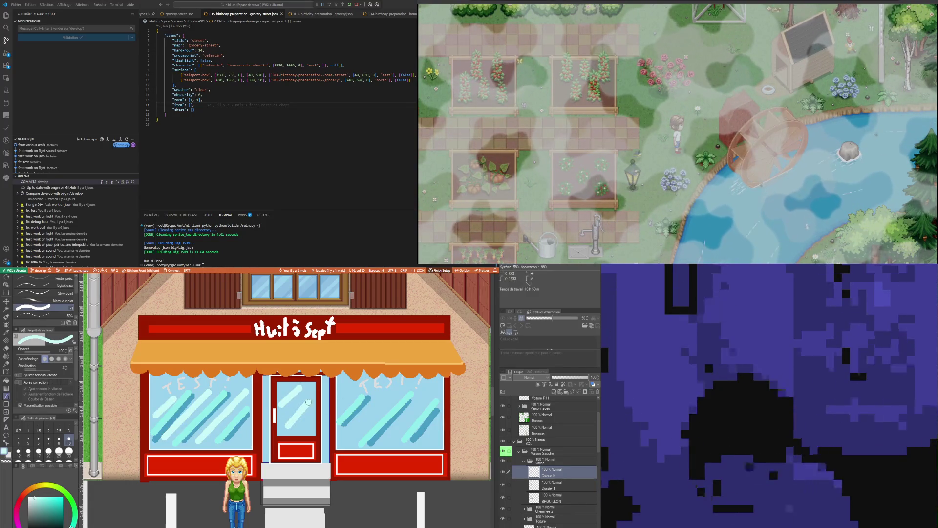
mouse_move(349, 431)
mouse_down()
mouse_move(385, 404)
mouse_move(356, 392)
mouse_up()
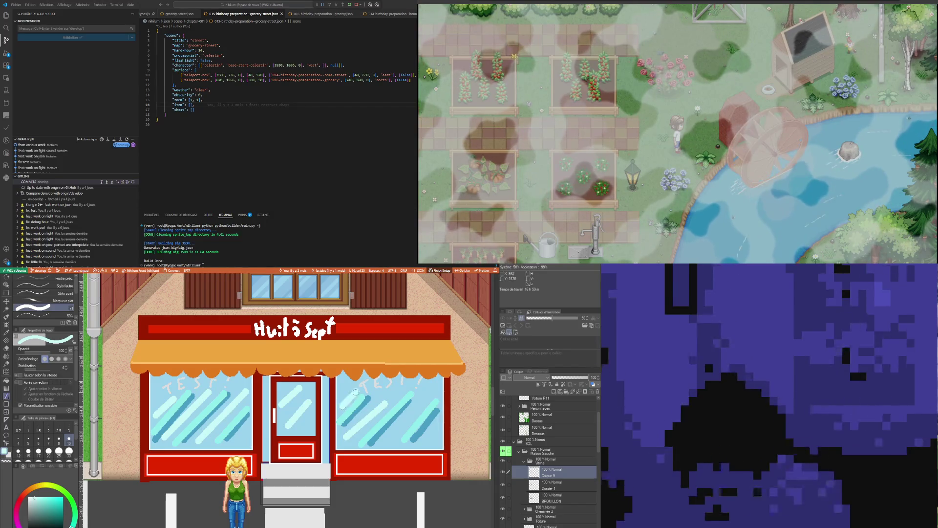
drag(424, 400, 425, 406)
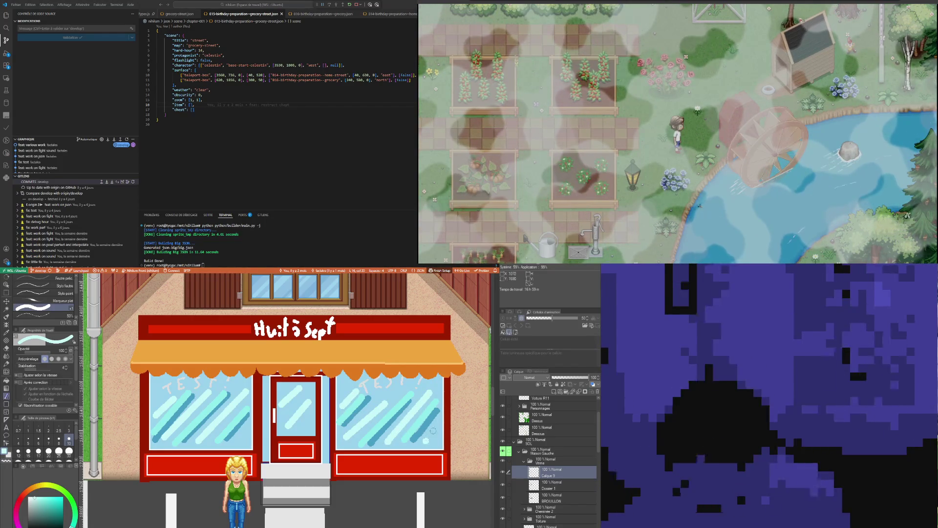
Select the shop-window area with the selection tool
scroll(428, 434, down, 5)
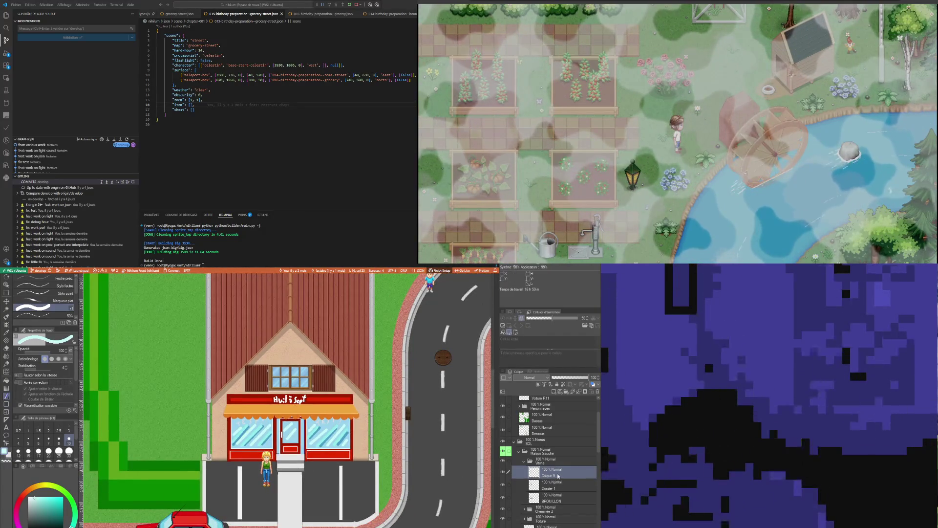
scroll(263, 438, up, 4)
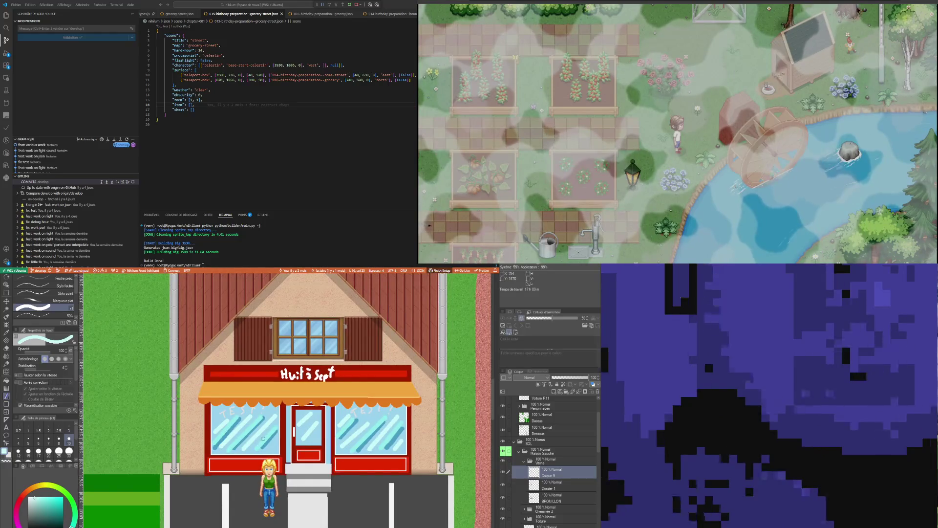
scroll(263, 439, down, 1)
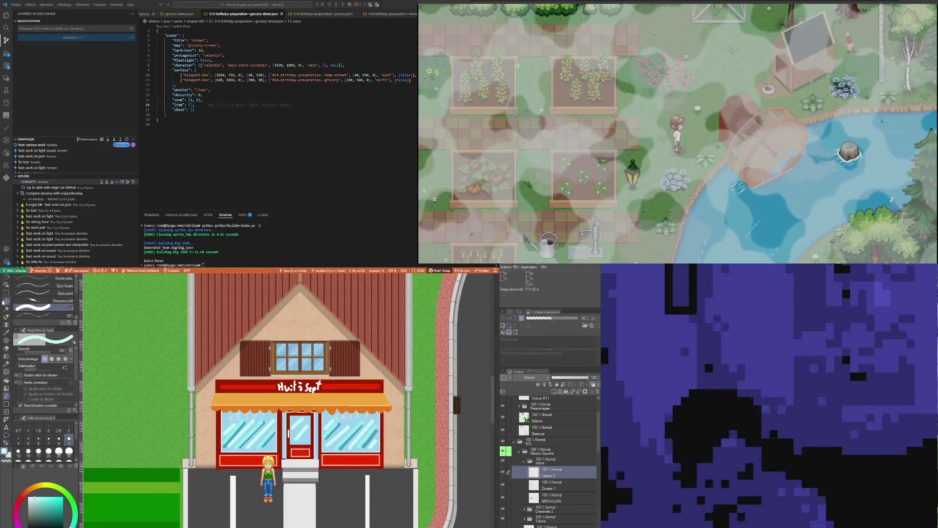
click(6, 308)
click(232, 428)
scroll(232, 428, up, 1)
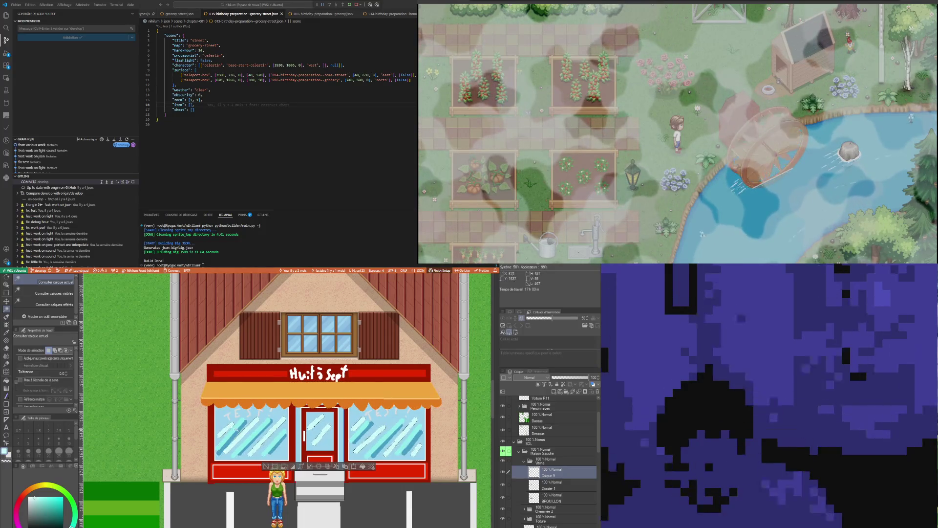
click(247, 429)
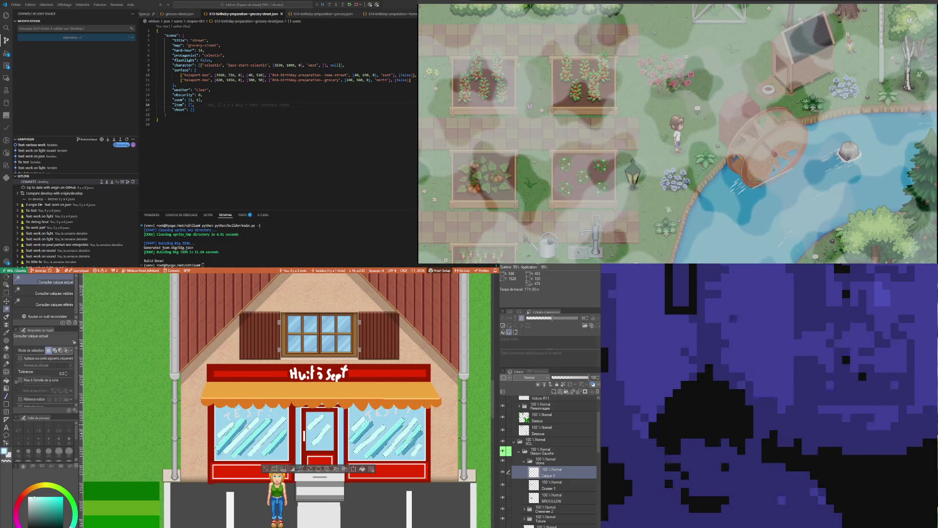
Transform and commit the window selection, then group Calque 9 into new folder Dossier 2
click(355, 469)
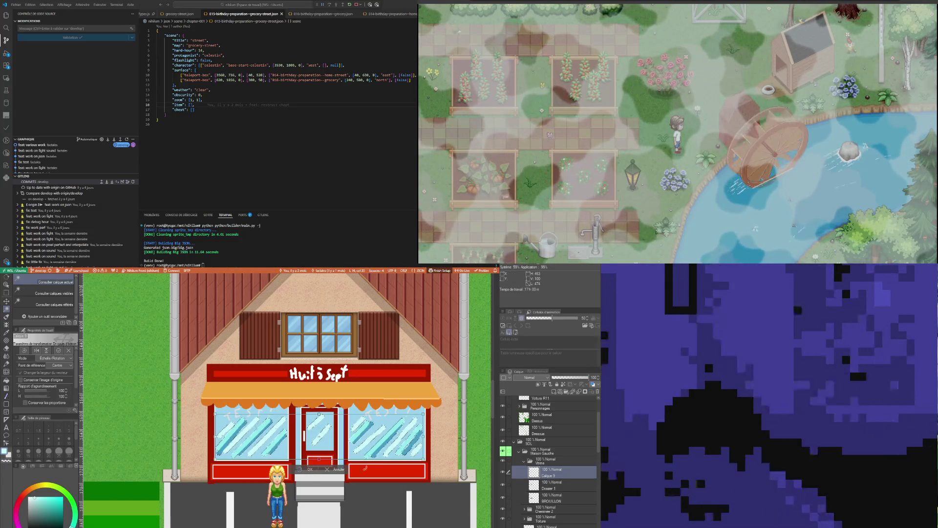
key(Return)
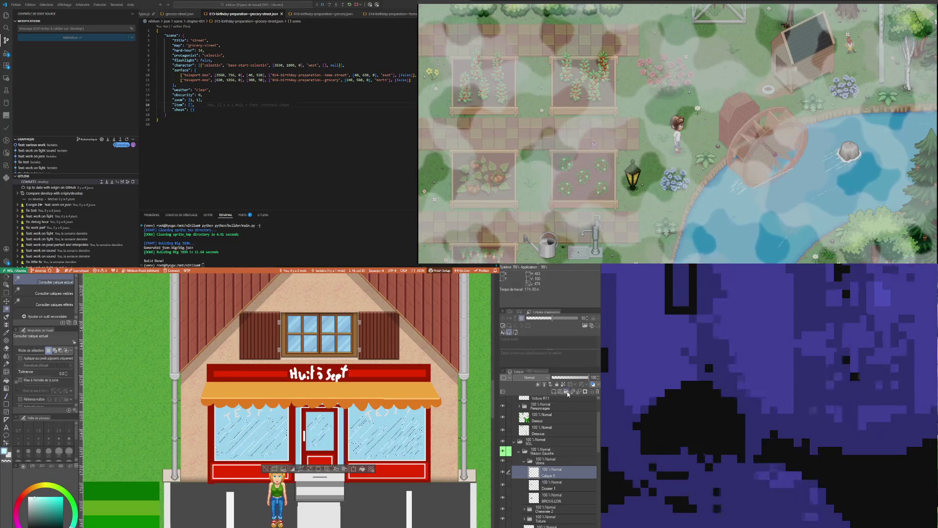
key(ctrl+g)
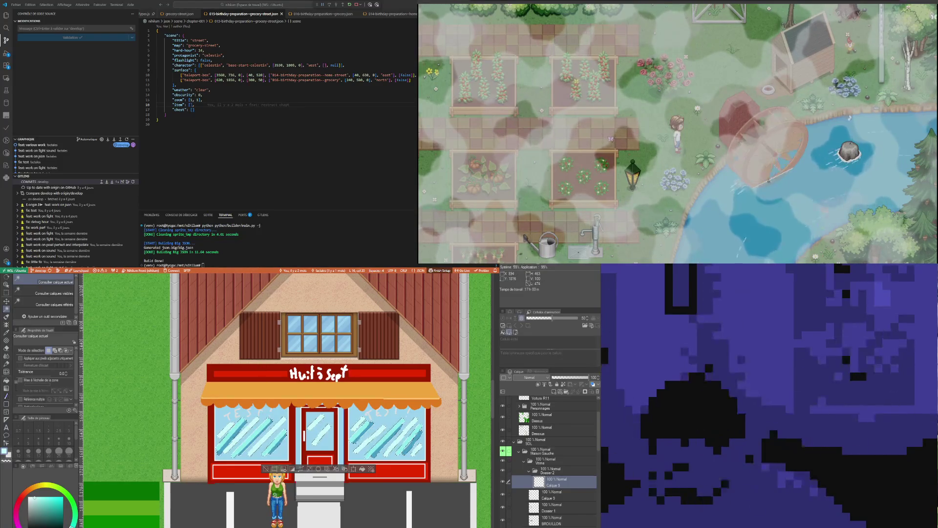
Try the Produit (Multiply) and other blend modes on the Dossier 2 folder
click(555, 472)
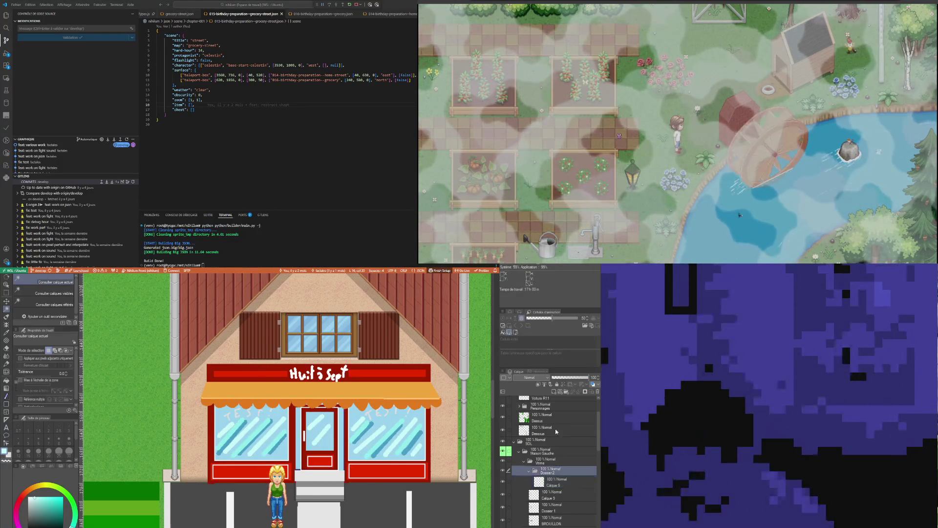
click(545, 378)
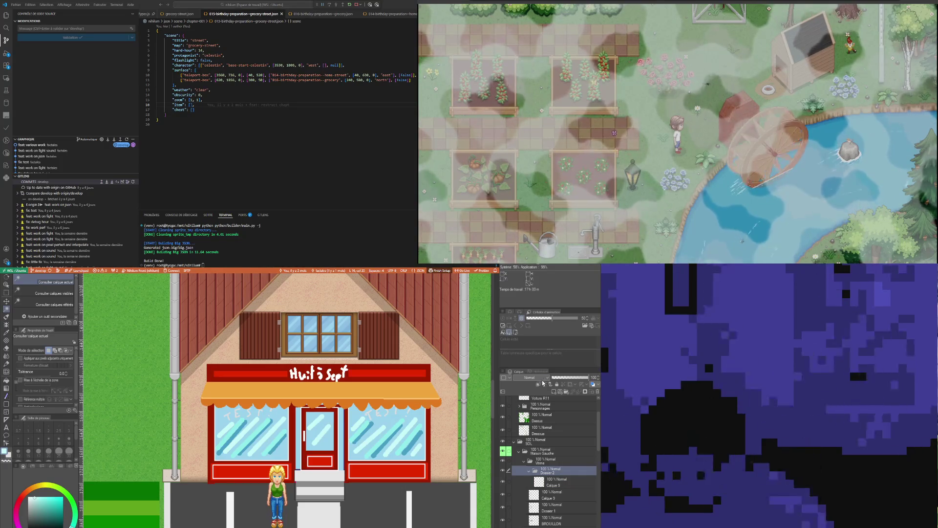
click(530, 405)
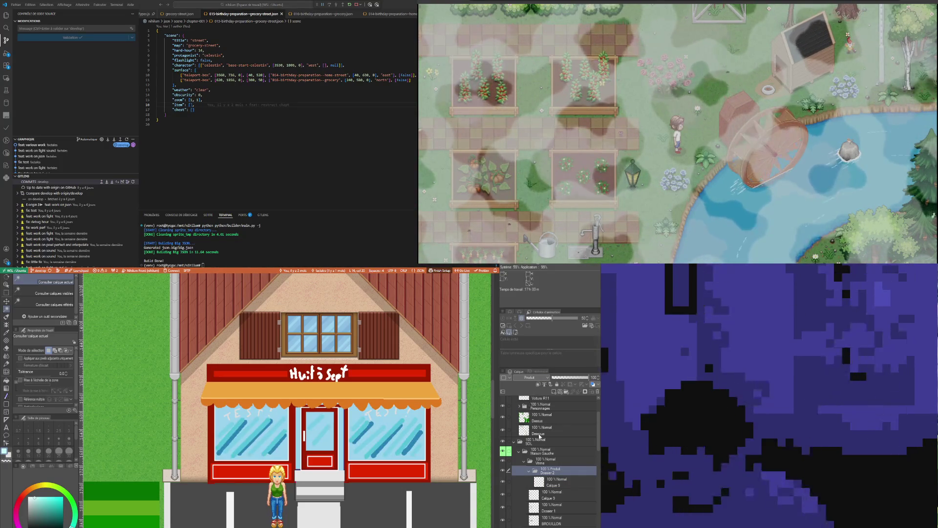
click(530, 378)
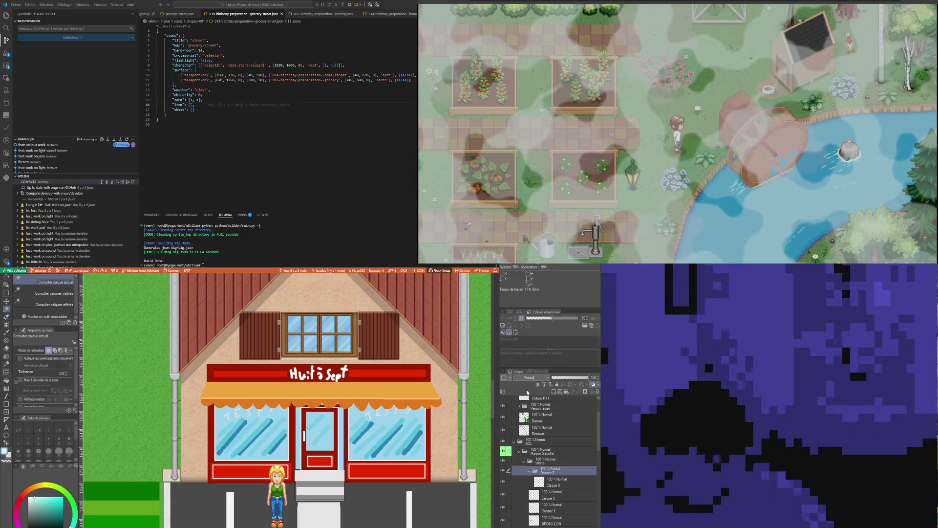
click(530, 389)
click(569, 378)
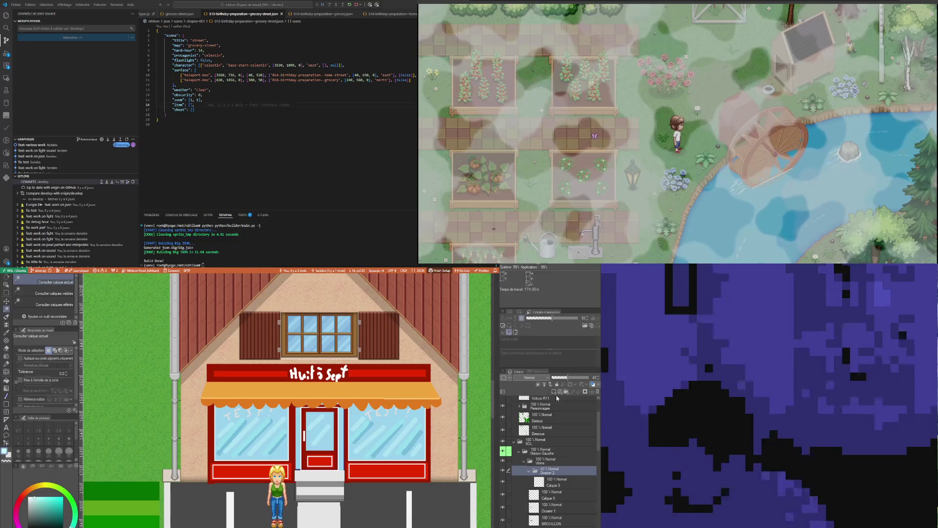
scroll(201, 507, down, 1)
scroll(201, 507, down, 1)
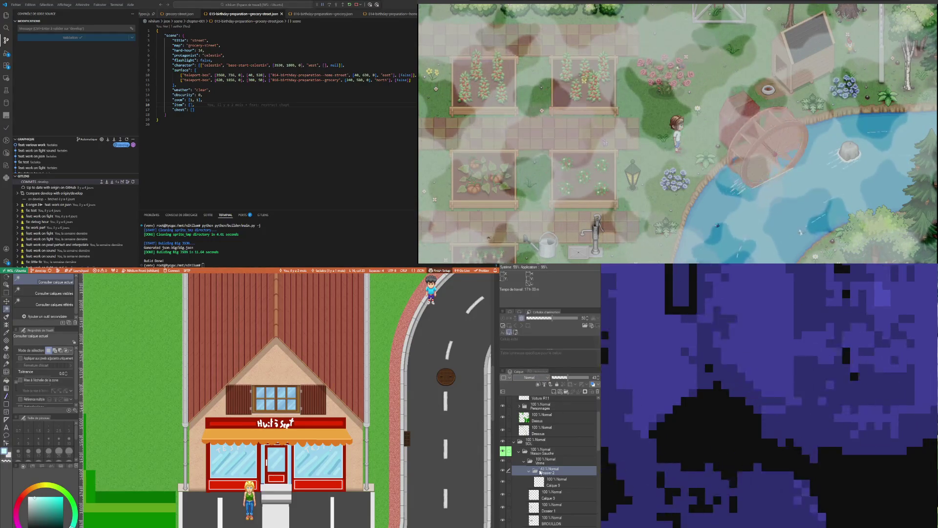
Switch Dossier 2's blend mode, dropping opacity to 19% then raising it to 85%
key(alt+shift+o)
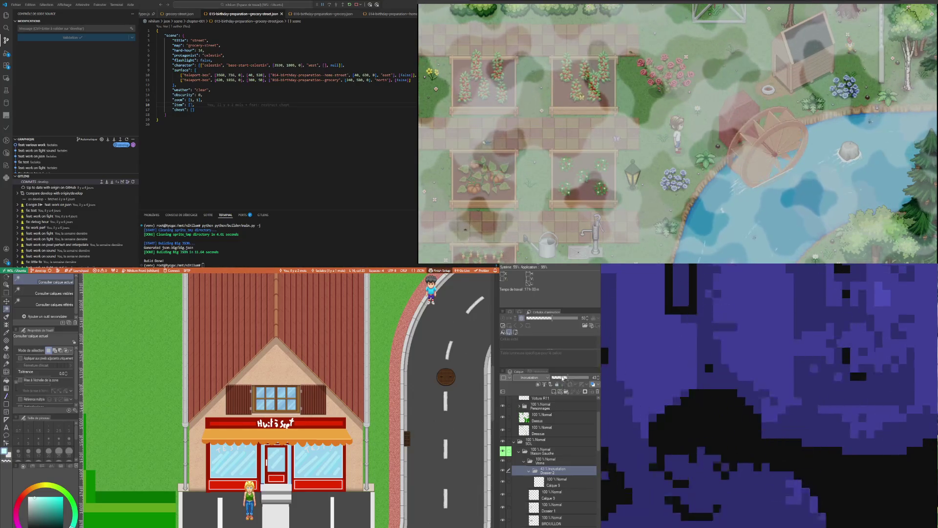
drag(563, 378, 560, 378)
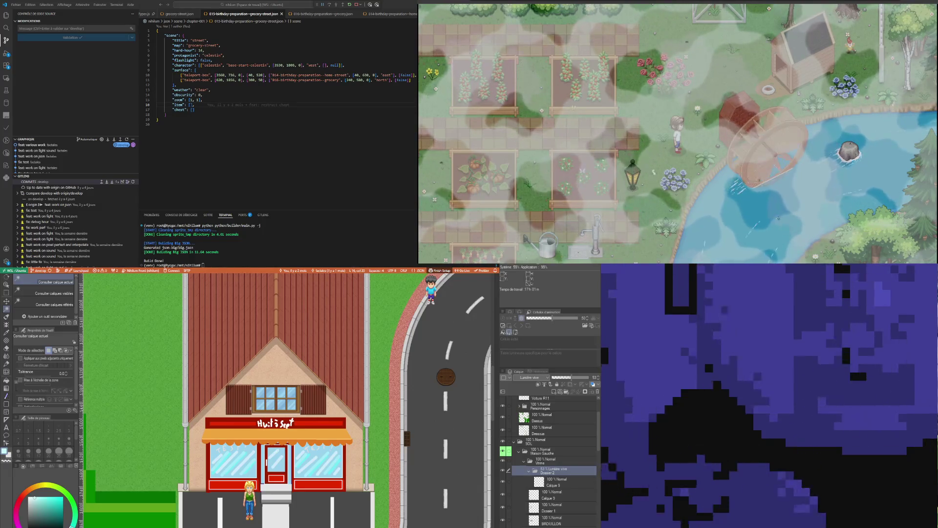
scroll(532, 377, down, 5)
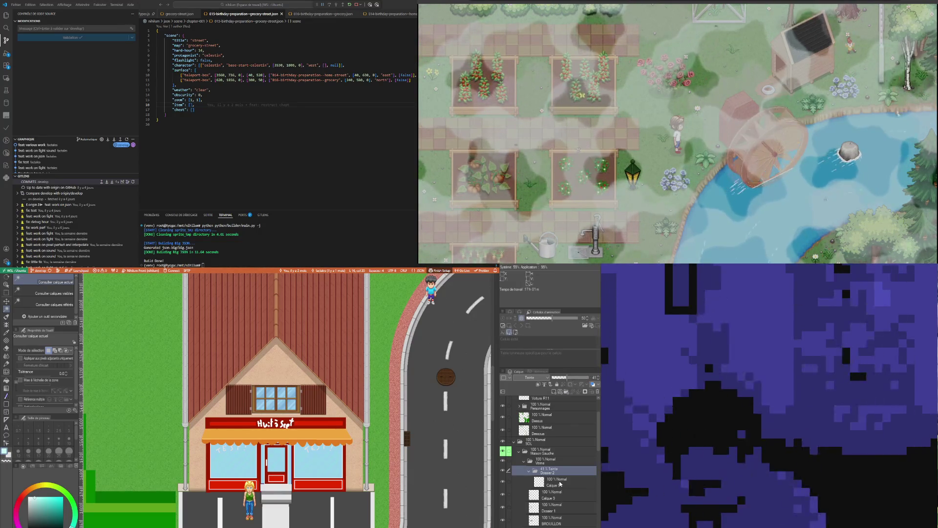
scroll(266, 469, up, 4)
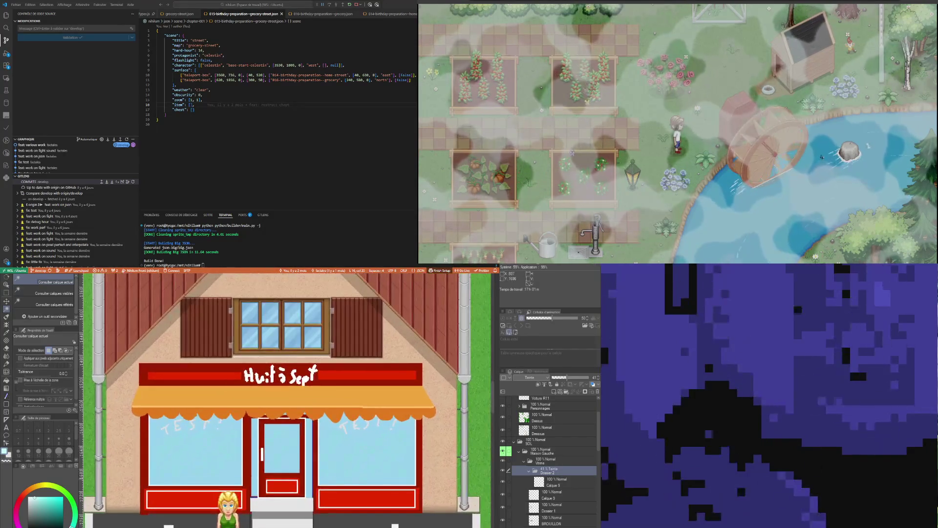
scroll(543, 378, down, 1)
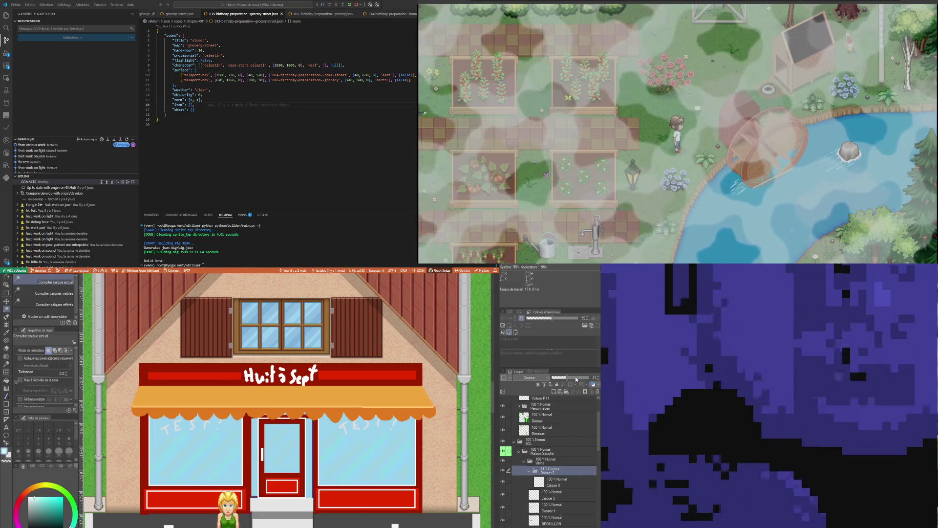
drag(579, 378, 584, 378)
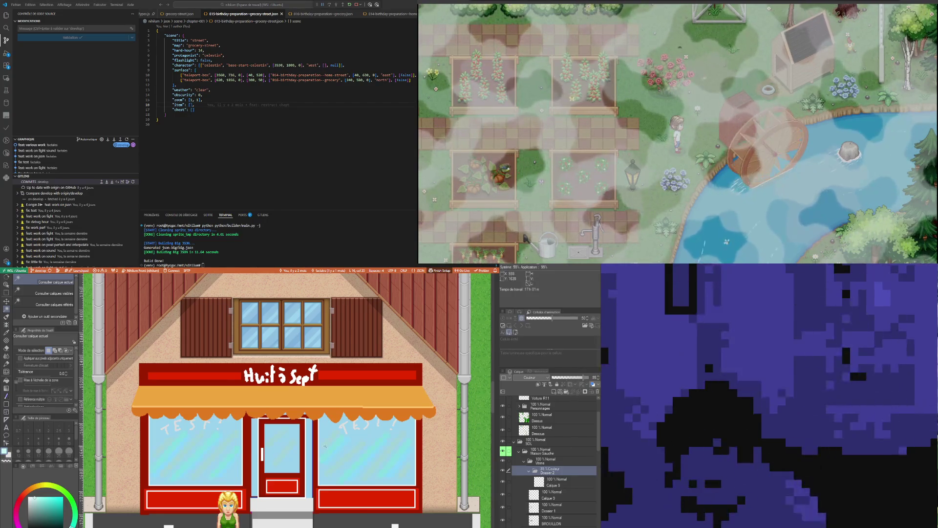
Merge the 85% Dossier 2 folder into a single layer
key(ctrl+minus)
key(ctrl+minus)
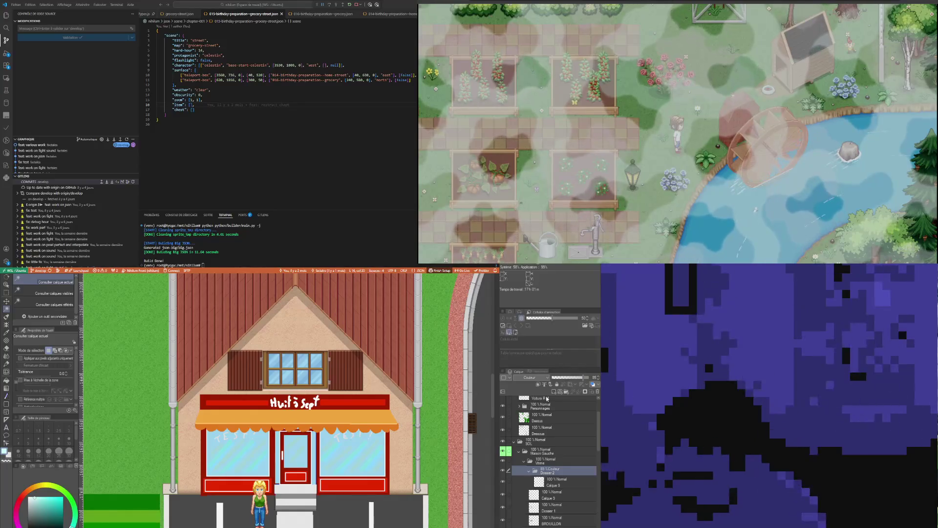
click(553, 443)
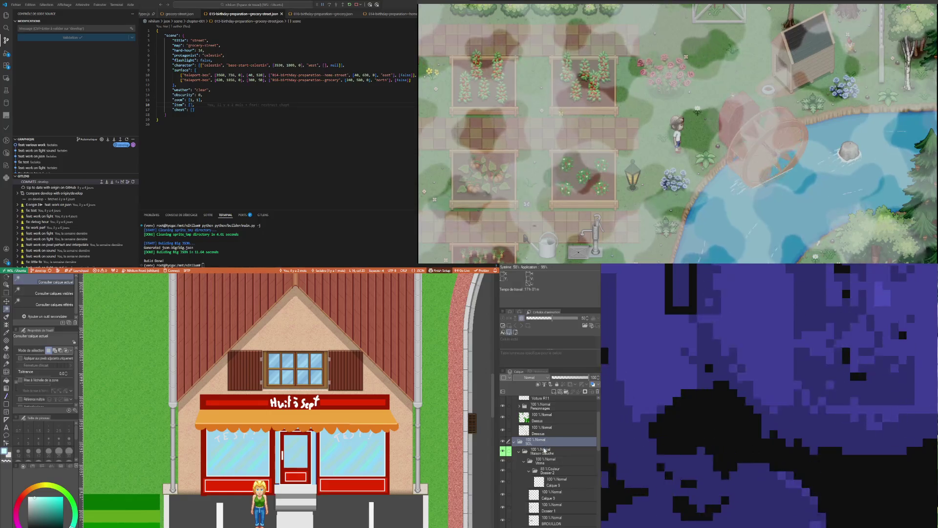
click(545, 463)
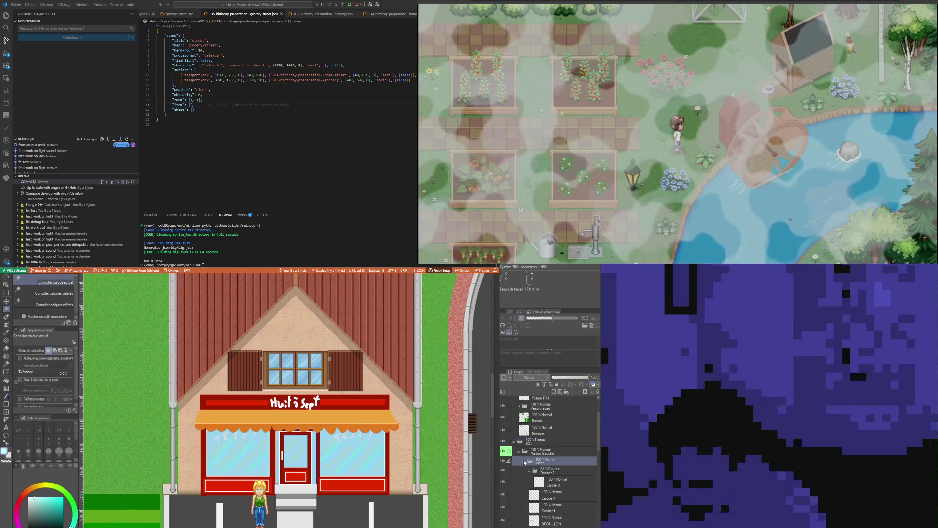
click(524, 462)
click(524, 462)
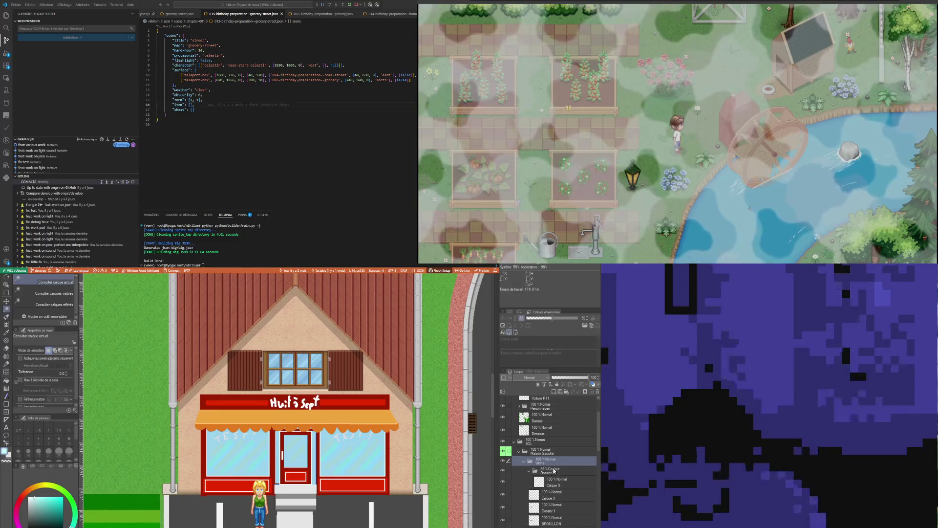
click(553, 472)
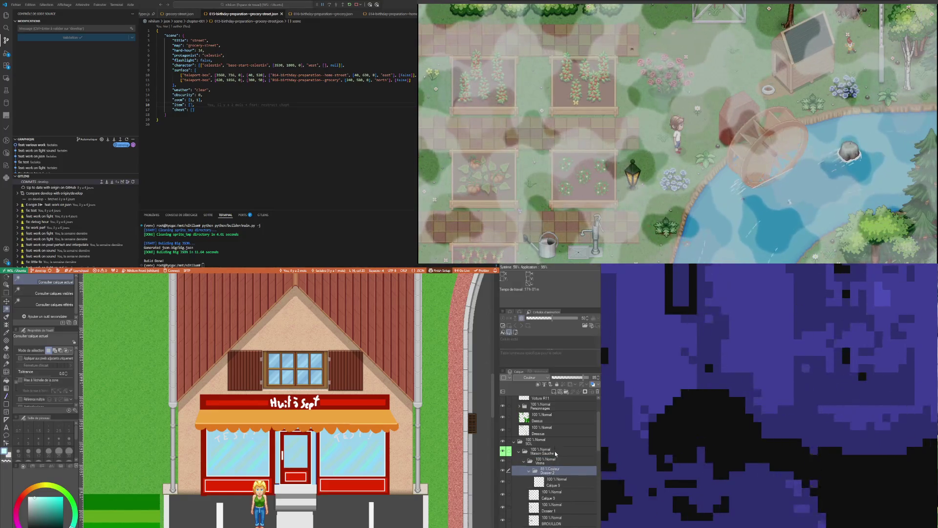
key(ctrl+shift+e)
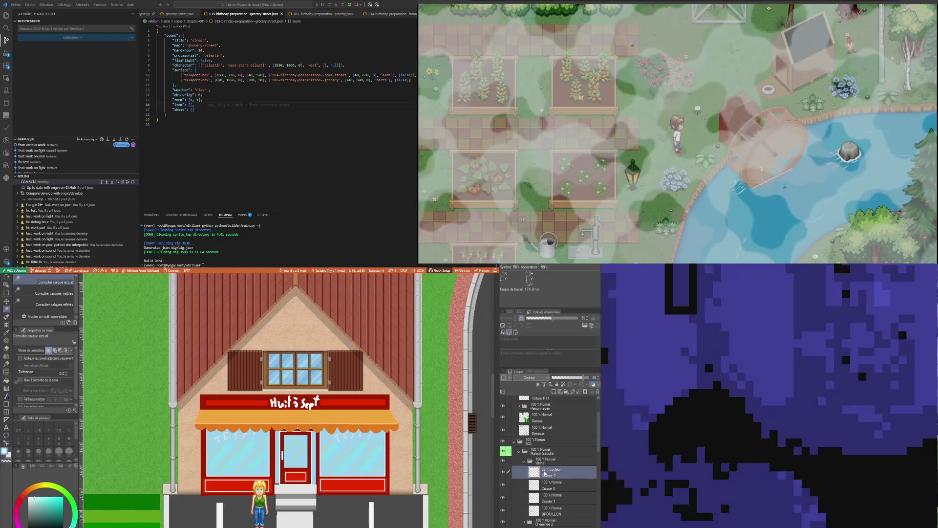
Create folder Dossier 3 and move the shop-window layers from Dossier 2 to BROUILLON into it
key(ctrl+g)
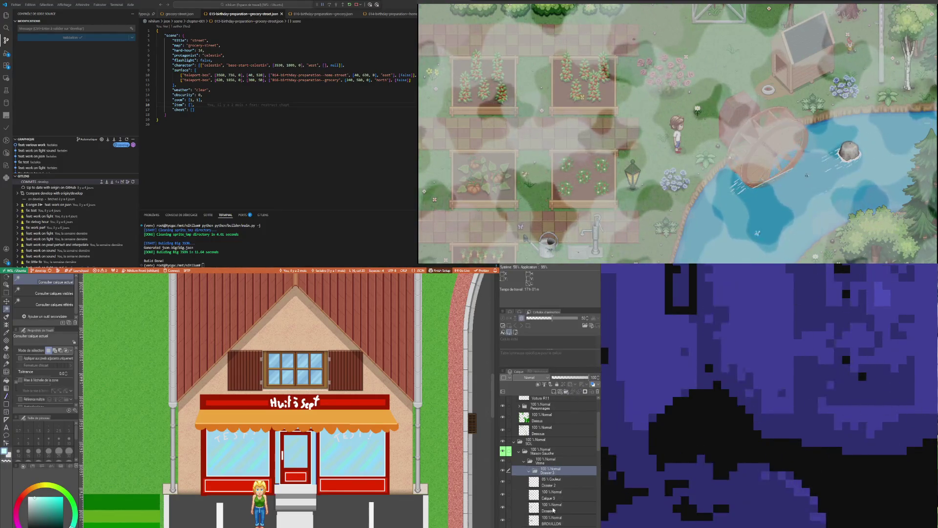
click(552, 520)
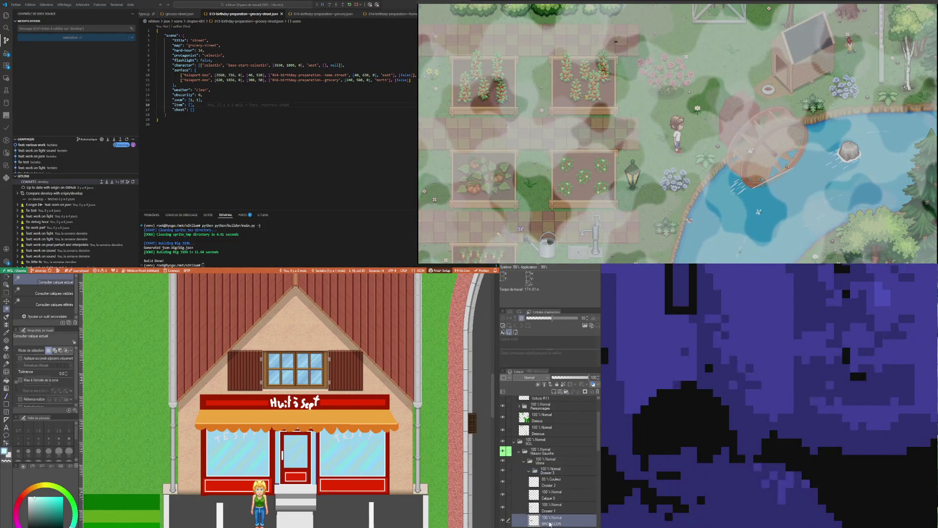
shift+click(549, 481)
drag(553, 473, 553, 472)
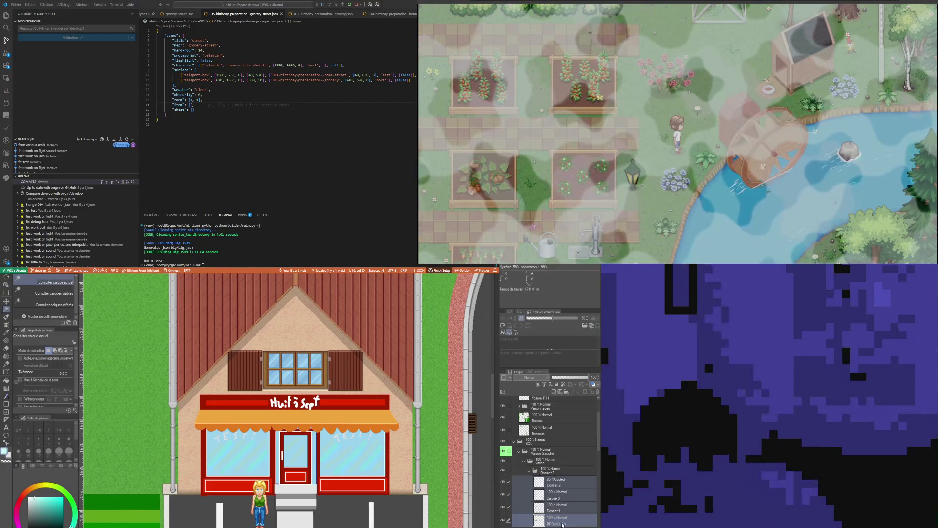
click(562, 523)
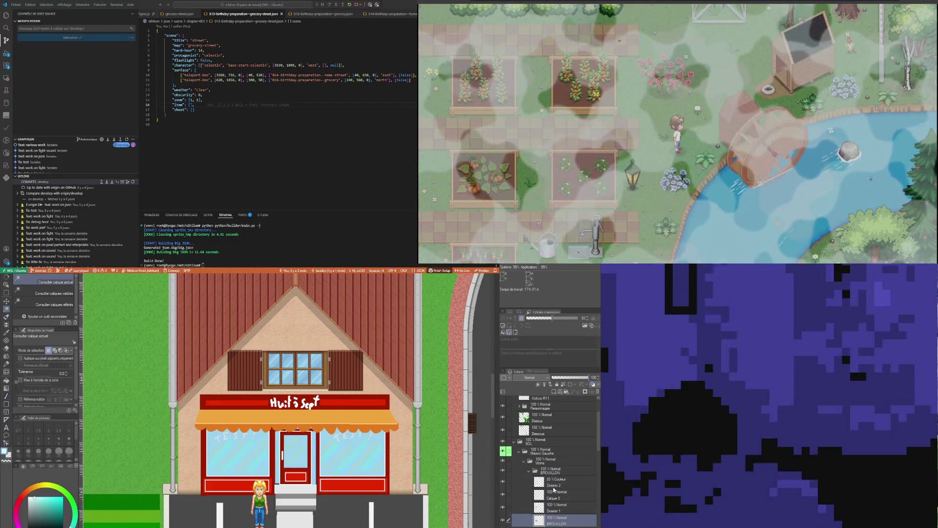
scroll(307, 446, down, 2)
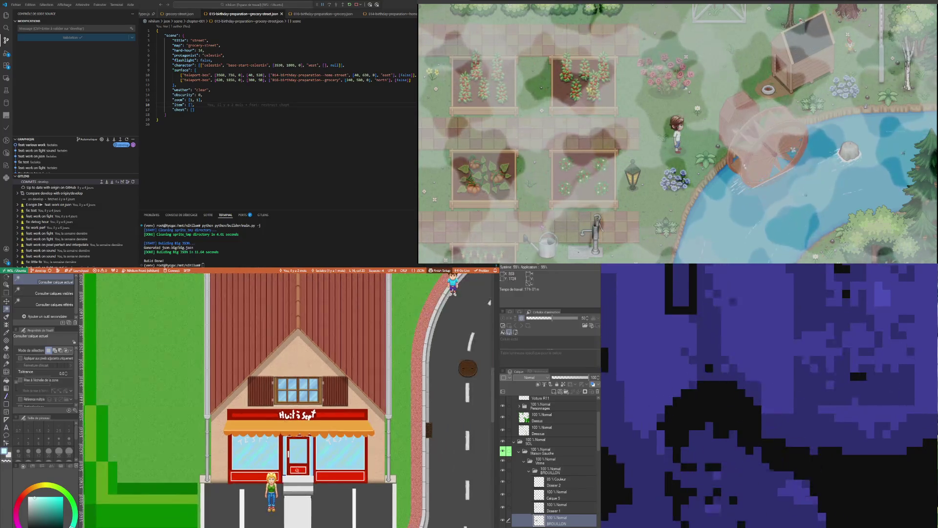
scroll(307, 446, down, 2)
scroll(307, 446, up, 3)
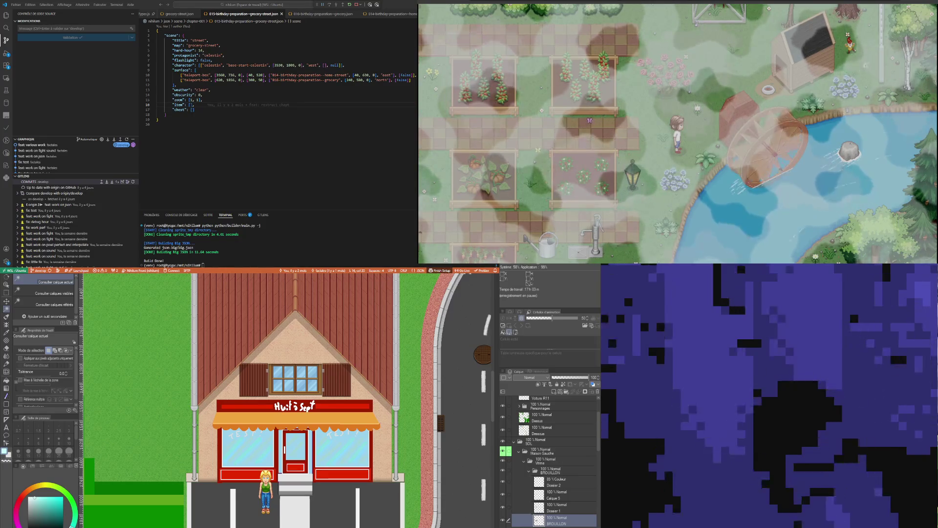
click(254, 79)
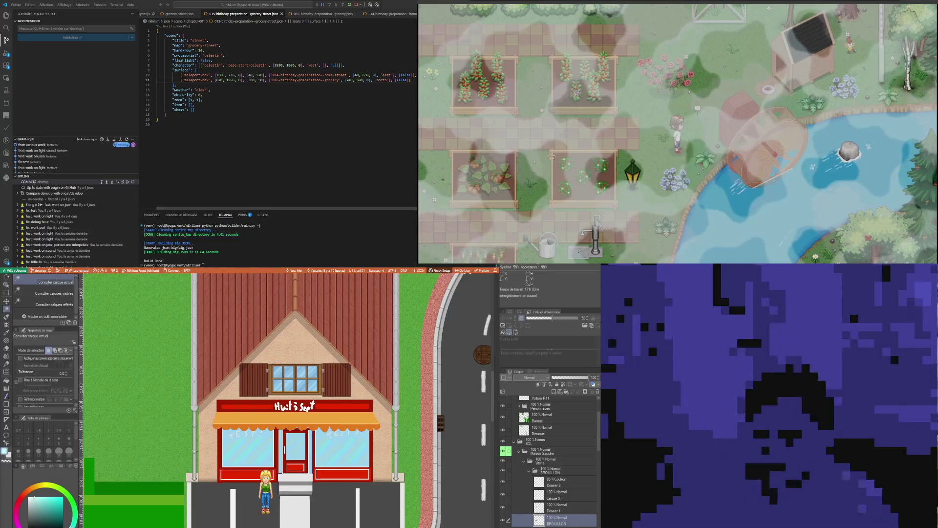
Edit the grocery-street scene JSON's surface and item entries to add teleports to the home street and grocery interior
click(176, 84)
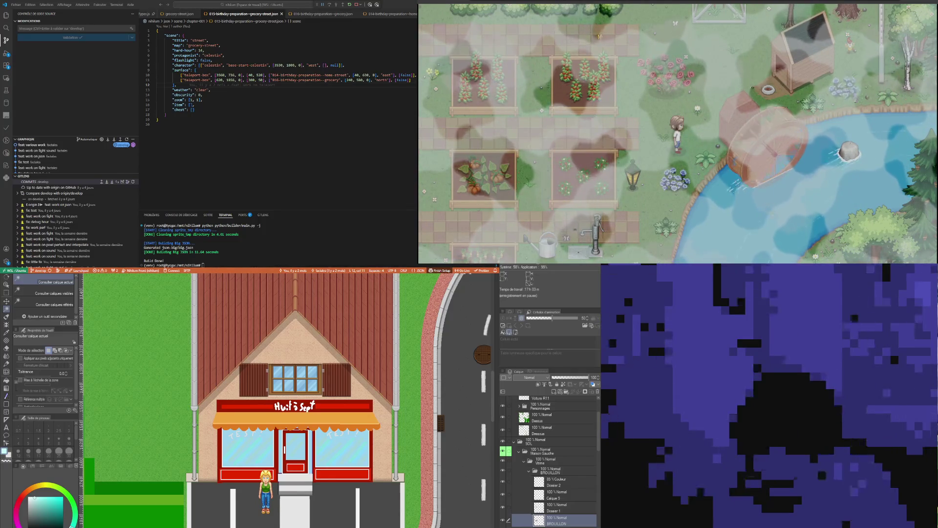
click(235, 105)
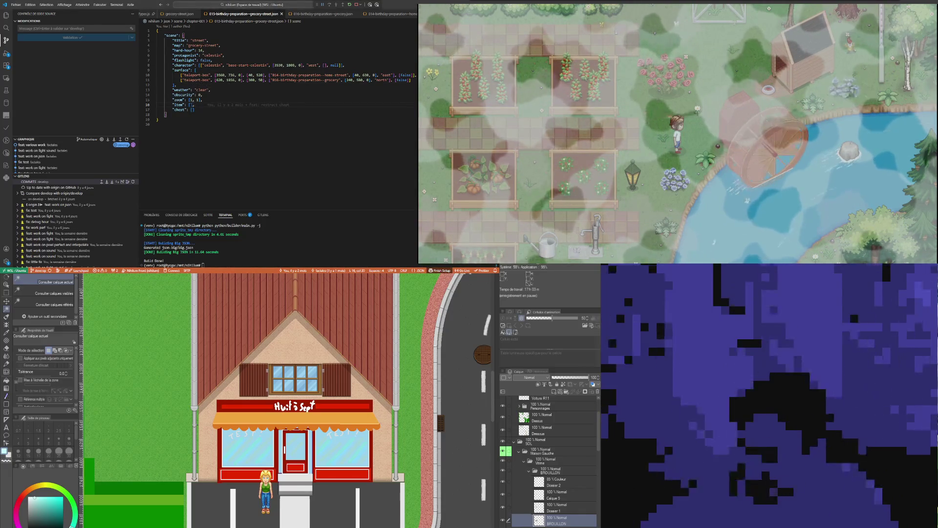
scroll(286, 401, down, 5)
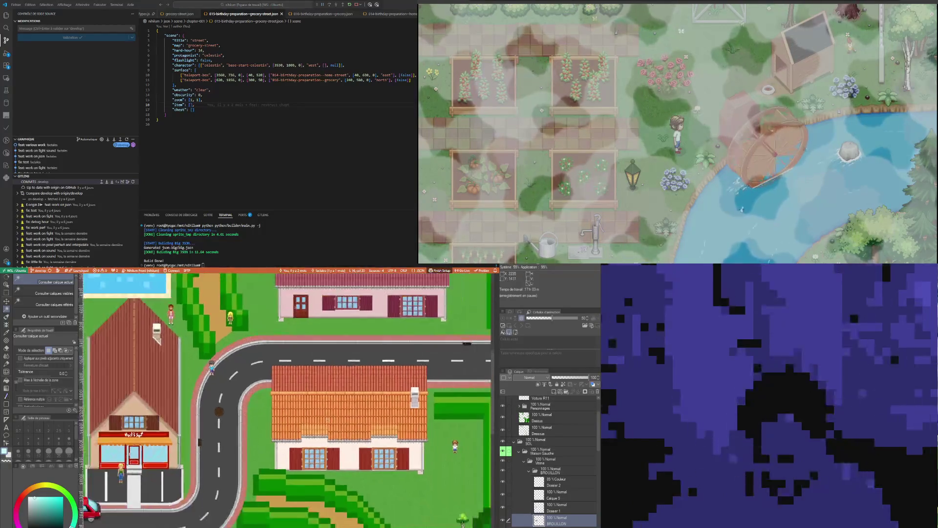
scroll(400, 391, down, 3)
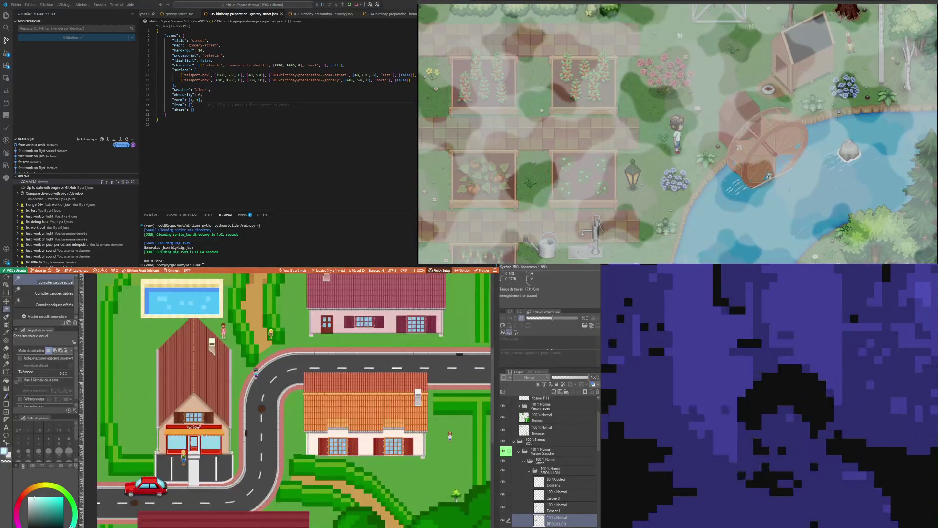
scroll(198, 436, up, 8)
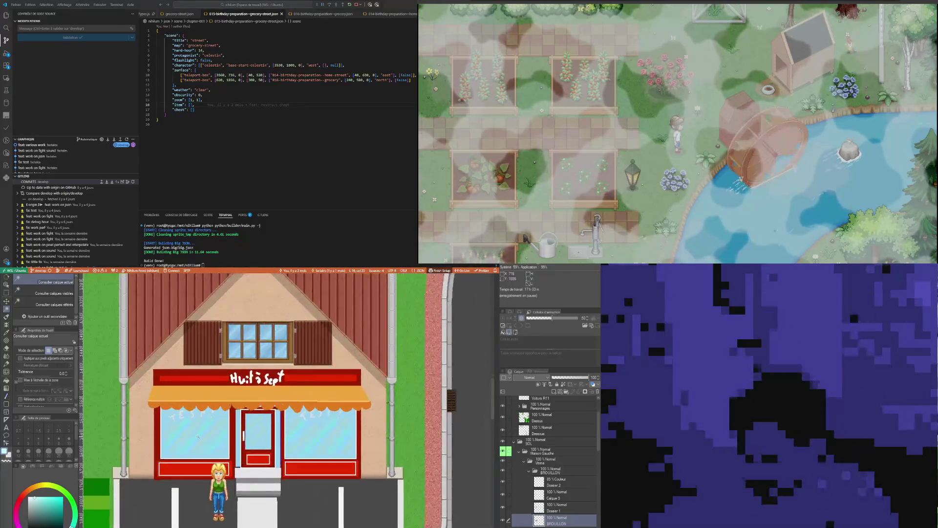
scroll(198, 437, down, 2)
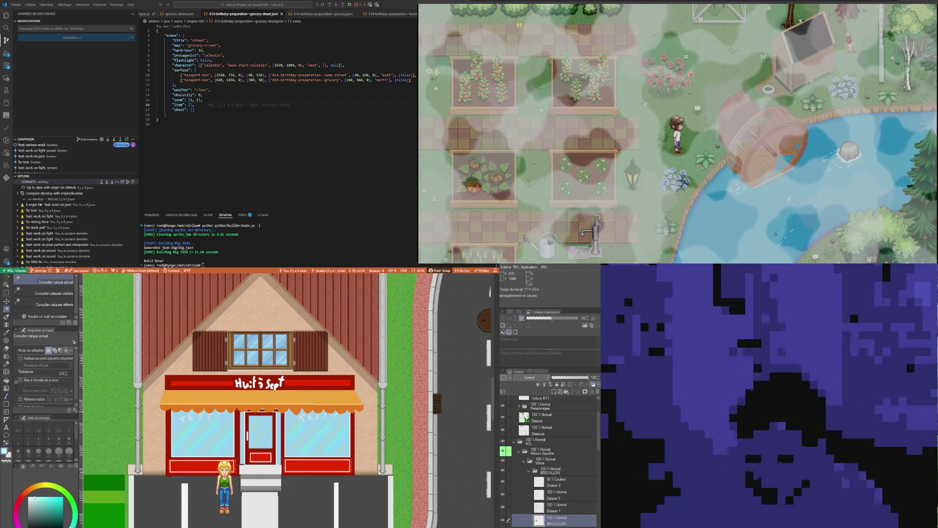
scroll(267, 415, down, 3)
scroll(298, 428, down, 5)
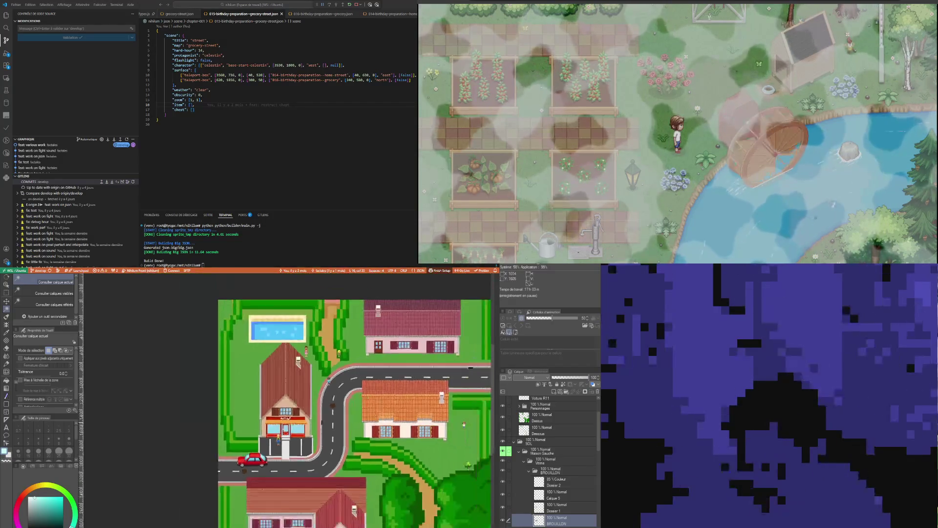
scroll(413, 506, up, 4)
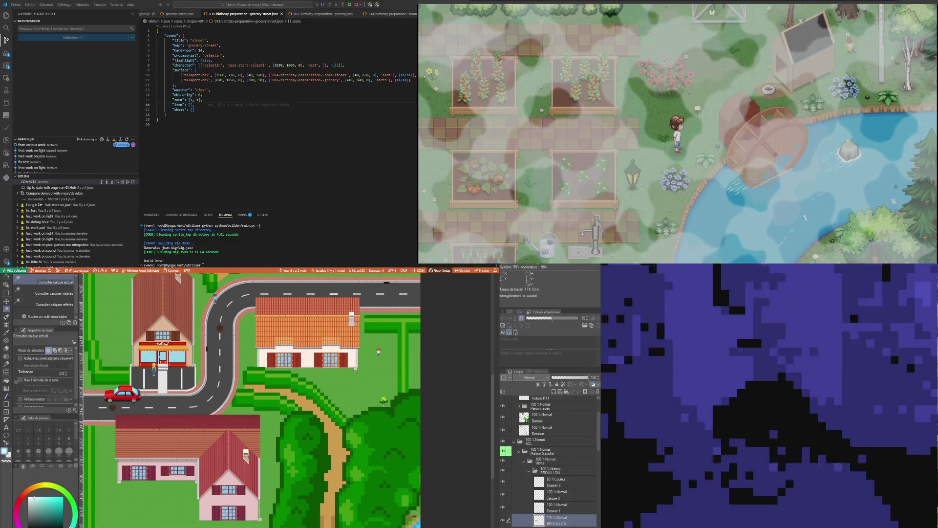
Go through the Dossier 2, BROUILLON and Maison Gauche layers and collapse the Maison Gauche folder
click(543, 481)
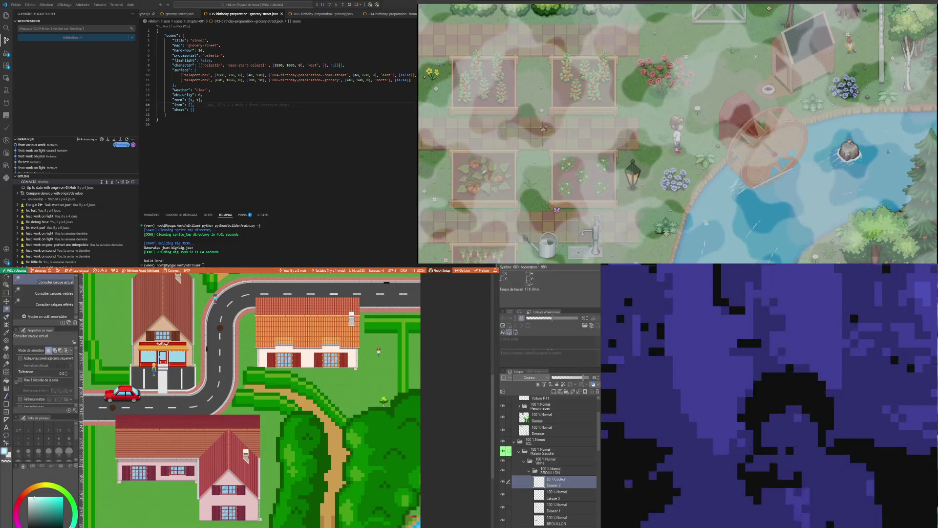
scroll(252, 400, up, 2)
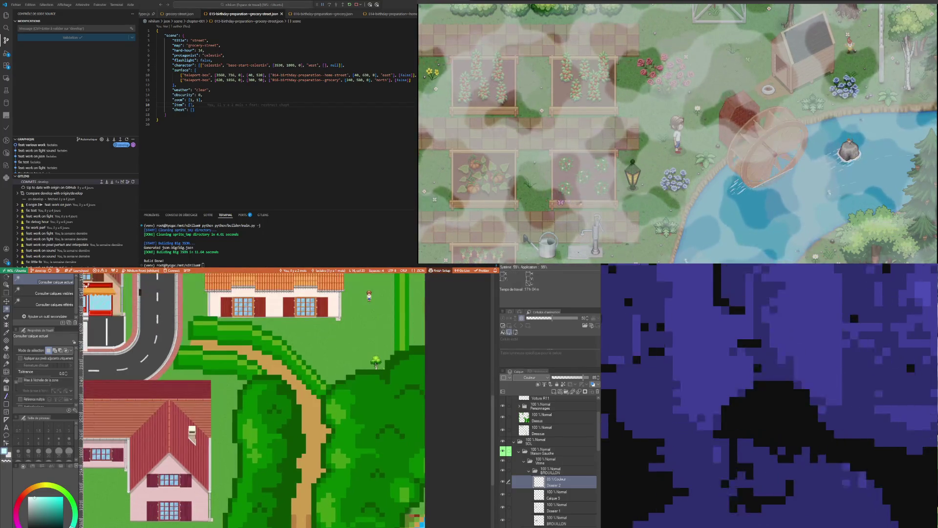
click(546, 473)
click(537, 452)
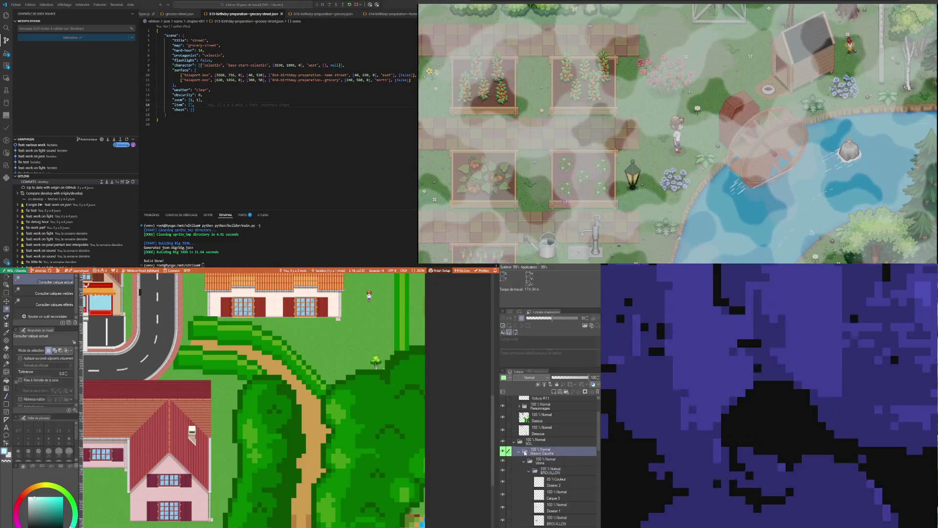
click(519, 452)
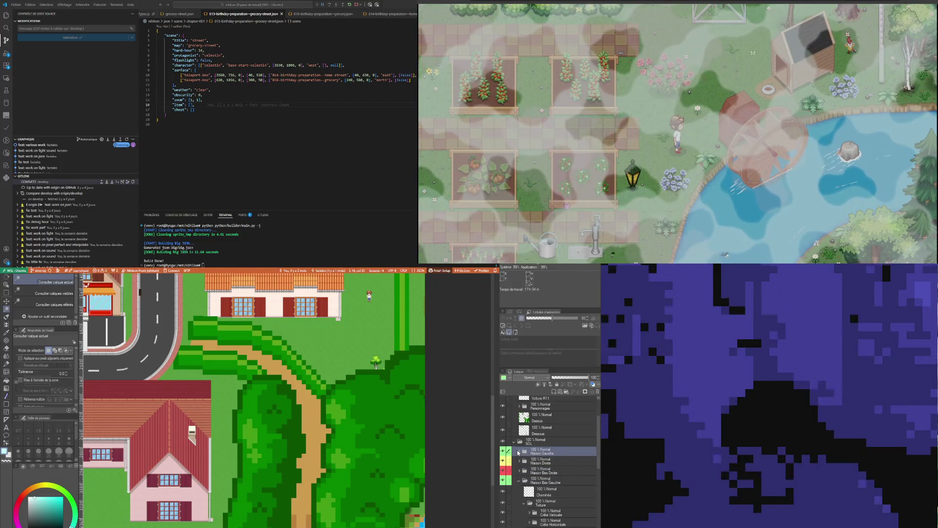
click(551, 482)
scroll(556, 504, down, 10)
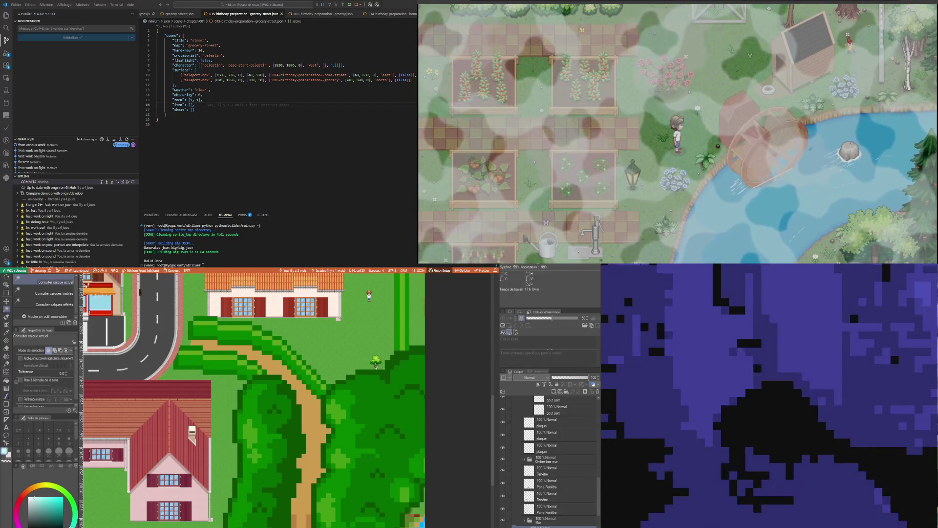
Lower the BROUILLON draft layer to 25% opacity so the pixel trees show beneath it
click(301, 455)
scroll(302, 455, down, 4)
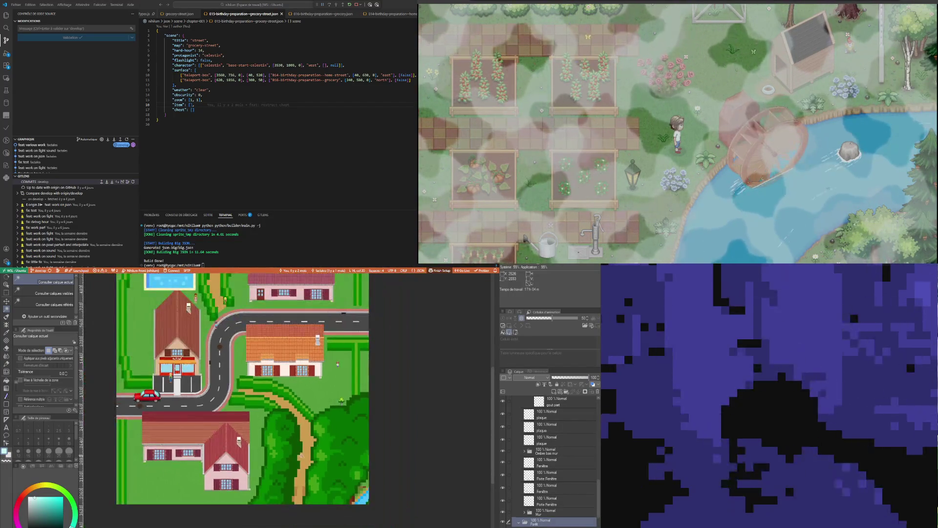
scroll(570, 442, up, 10)
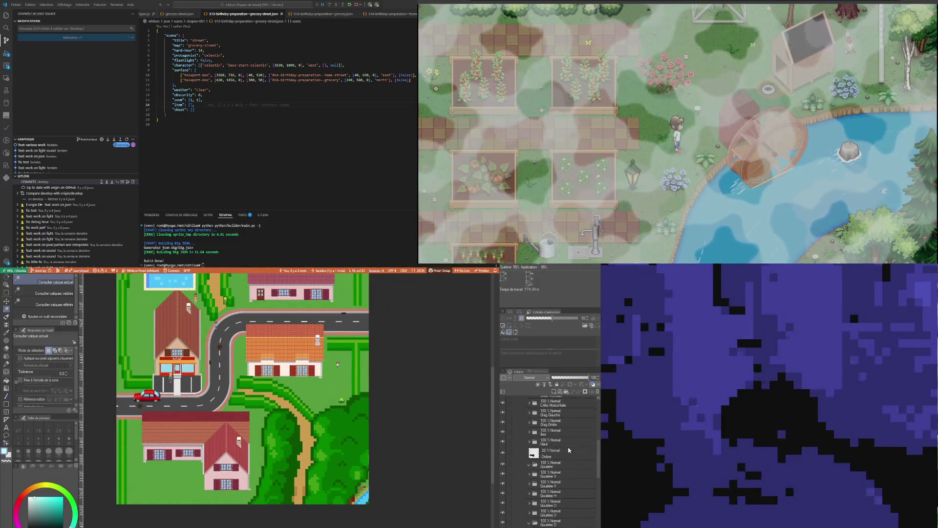
scroll(571, 443, up, 5)
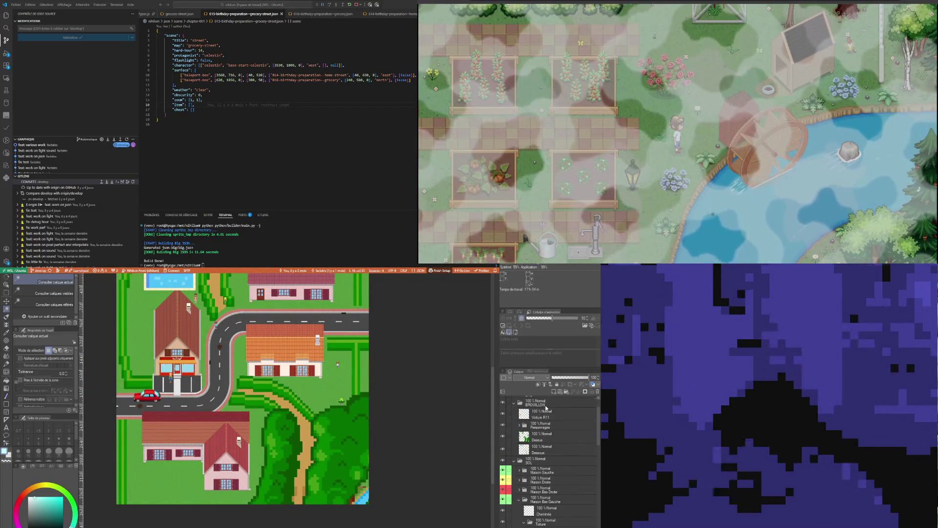
drag(566, 380, 566, 380)
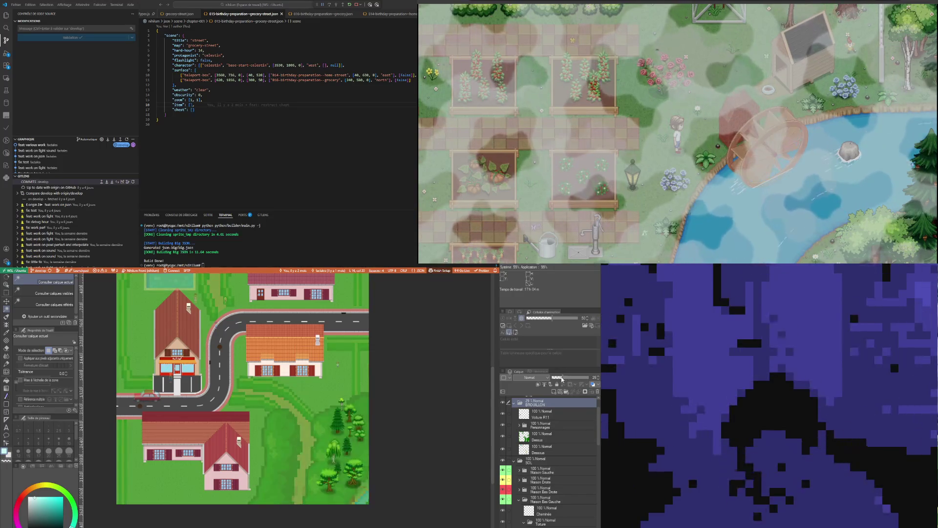
scroll(562, 465, down, 15)
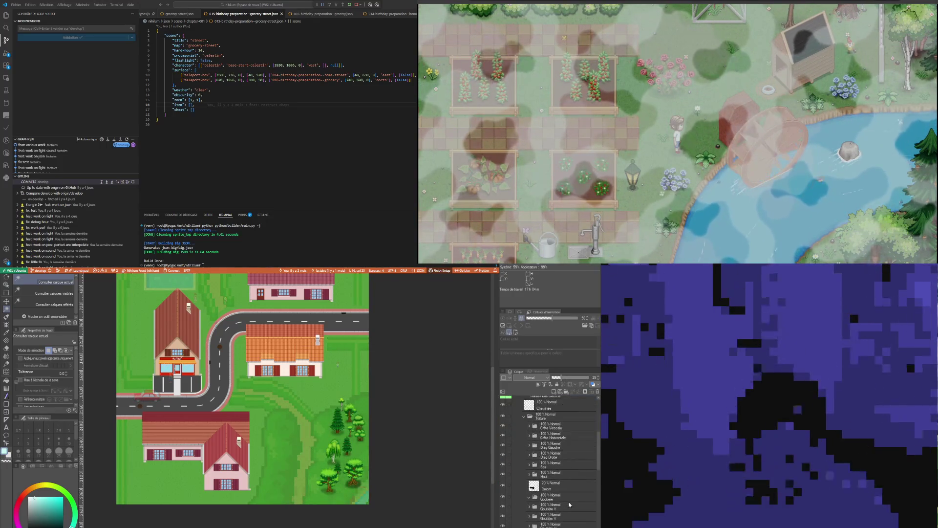
scroll(550, 459, down, 10)
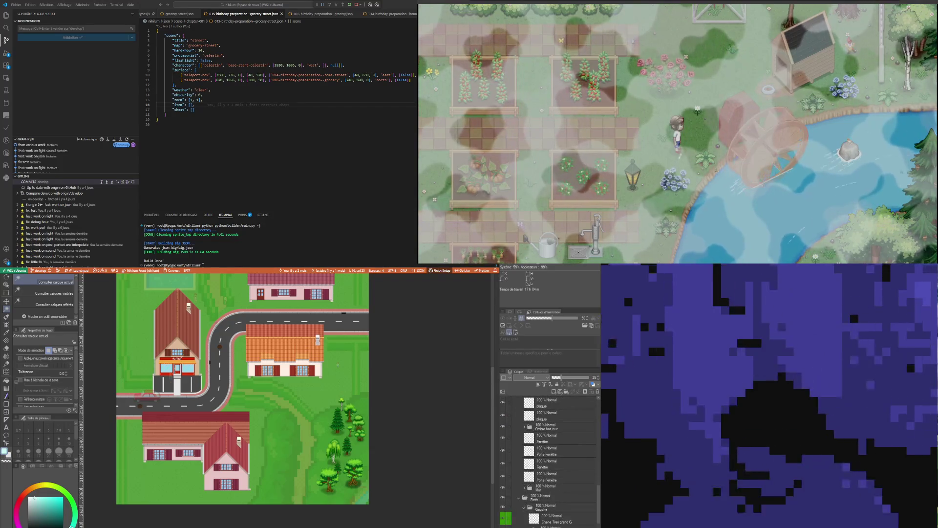
scroll(549, 460, down, 5)
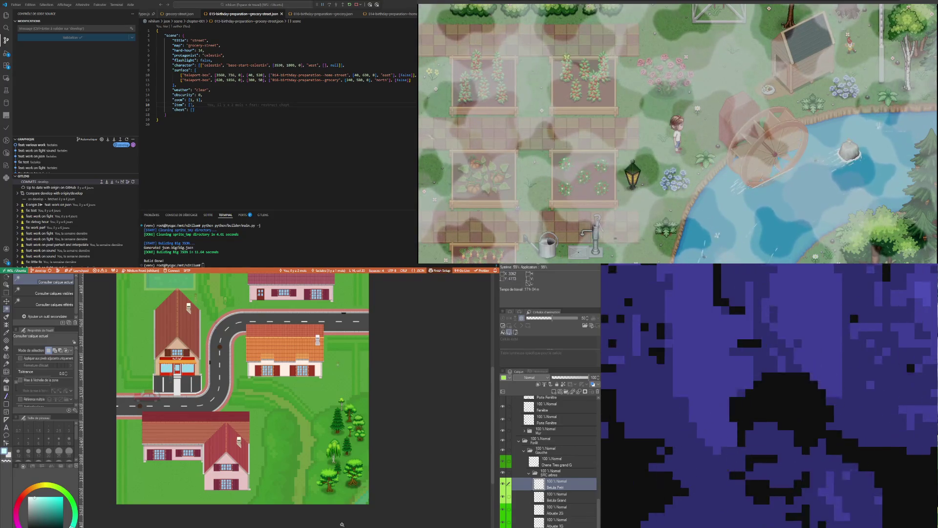
scroll(342, 524, up, 2)
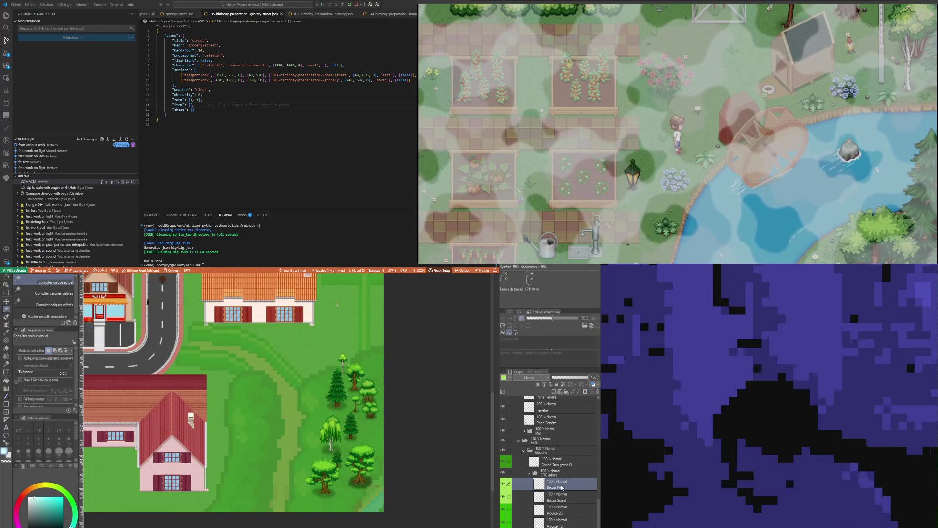
click(553, 472)
Move the Chene Tres grand G oak left and down onto the grass
click(557, 463)
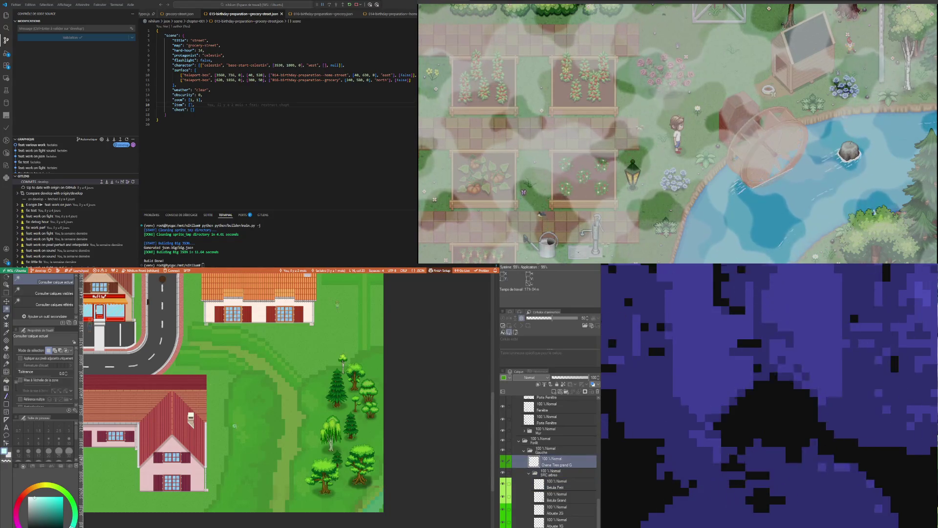
key(k)
mouse_move(304, 476)
mouse_down()
mouse_move(208, 497)
mouse_move(218, 427)
mouse_move(196, 375)
mouse_up()
drag(219, 429, 197, 381)
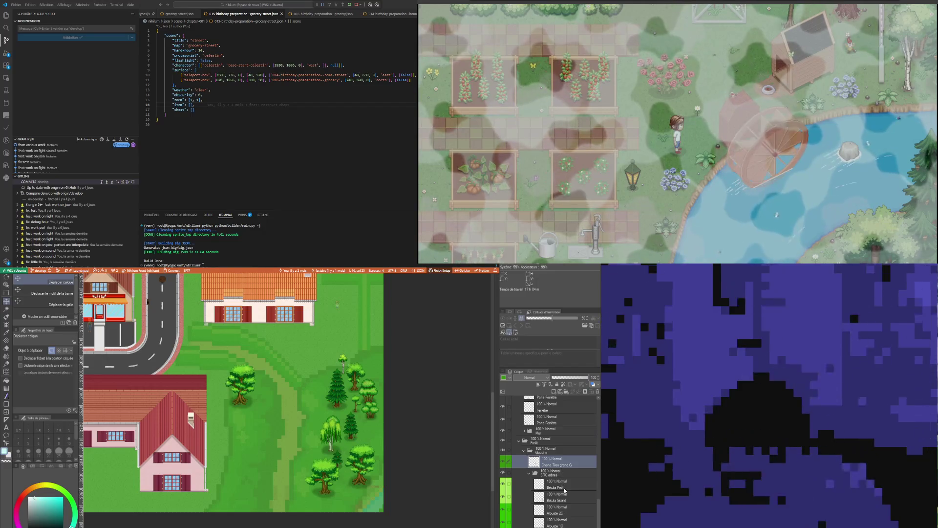
Place the Betula Grand weeping birch beside the oak, its layer below the oak's
click(562, 498)
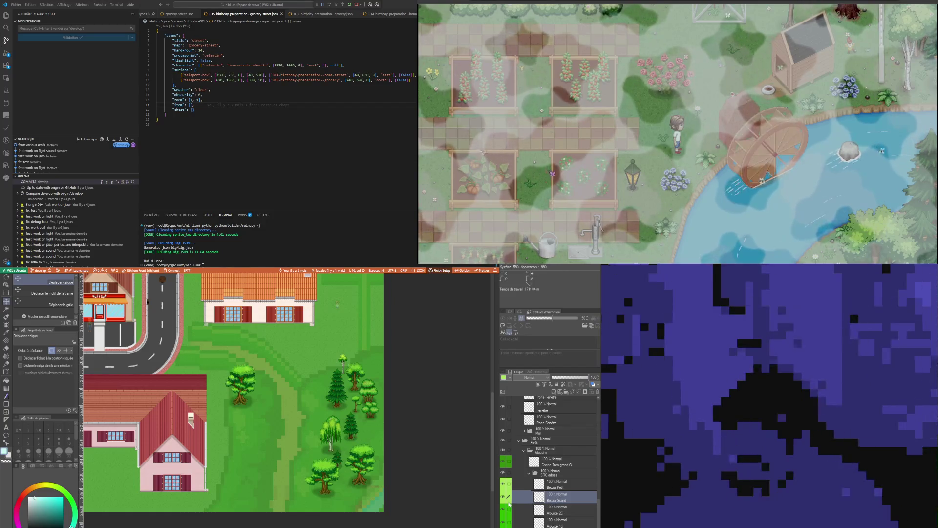
click(505, 497)
click(505, 498)
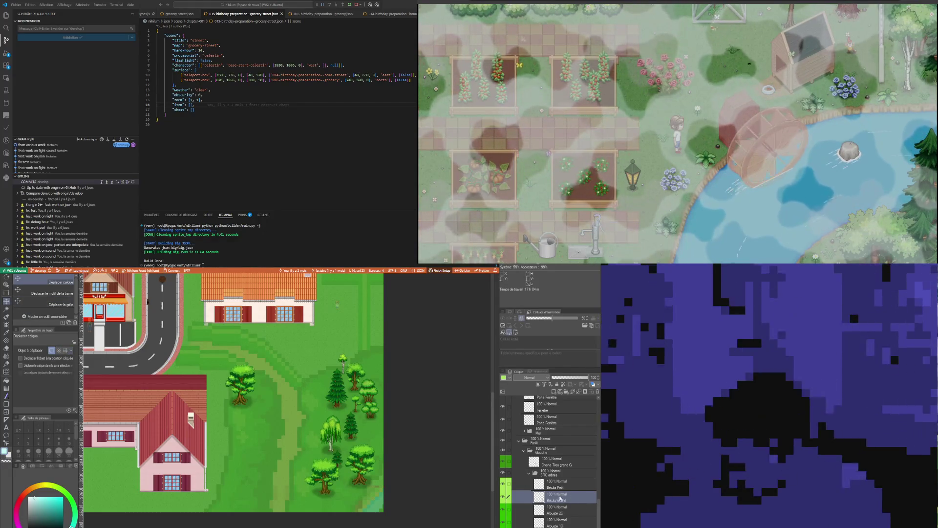
drag(561, 498, 556, 461)
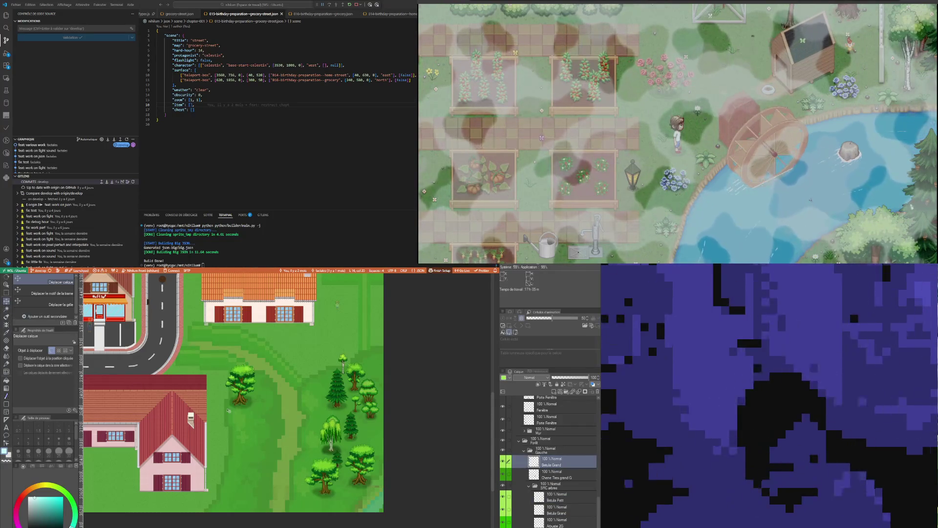
mouse_move(342, 436)
mouse_down()
mouse_move(291, 403)
mouse_move(267, 406)
mouse_move(272, 389)
mouse_up()
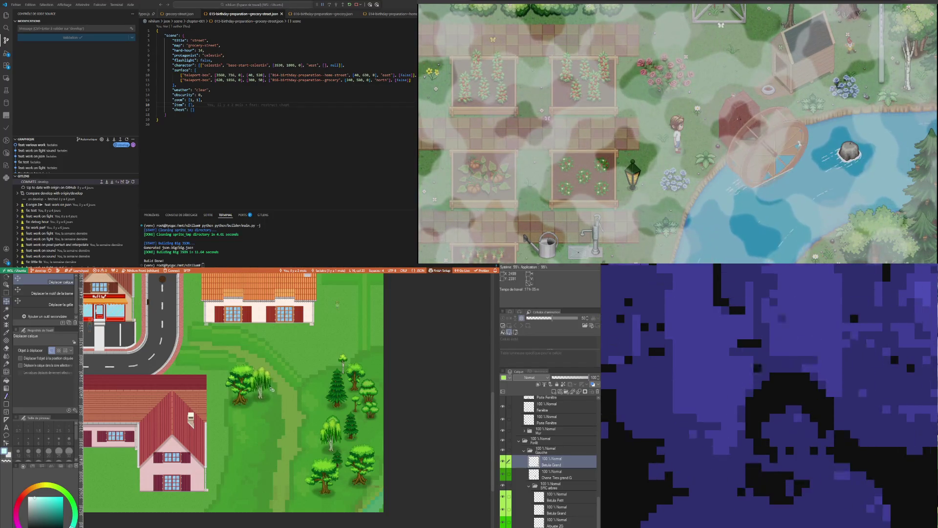
drag(553, 462, 555, 483)
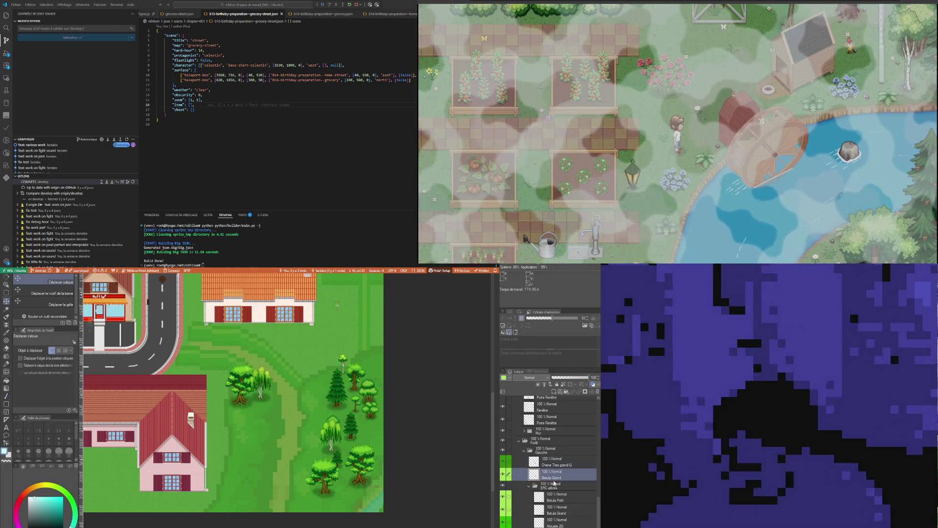
Move the Arbuste 2G and Arbuste 1G shrub layers into Gauche, Arbuste 1G below Betula Grand
click(542, 499)
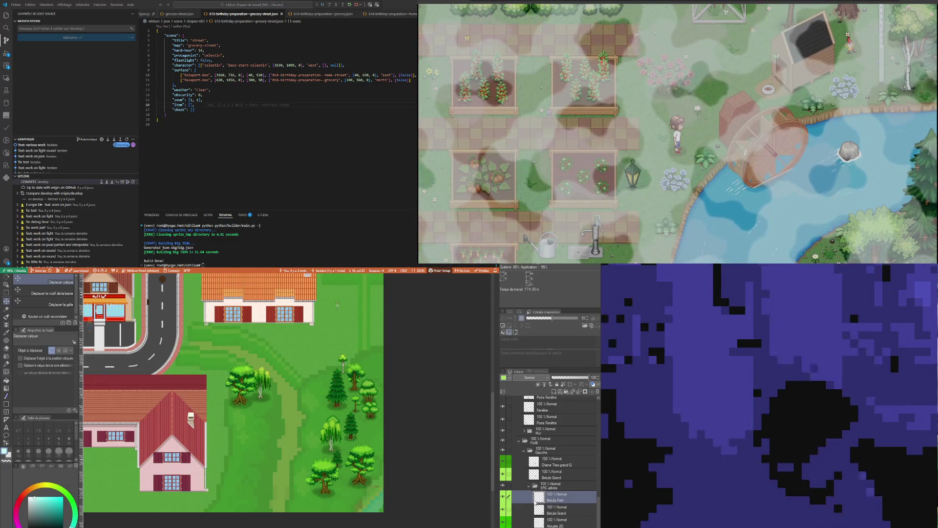
click(555, 522)
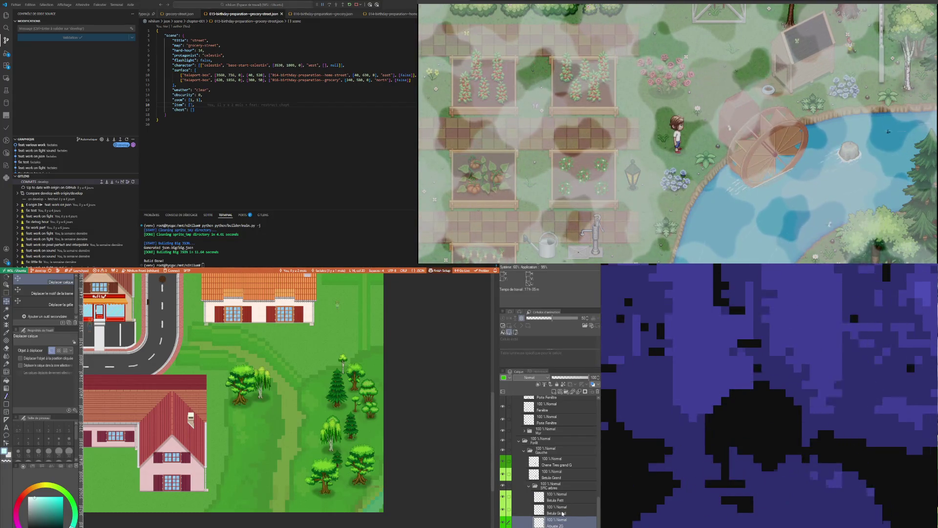
click(559, 477)
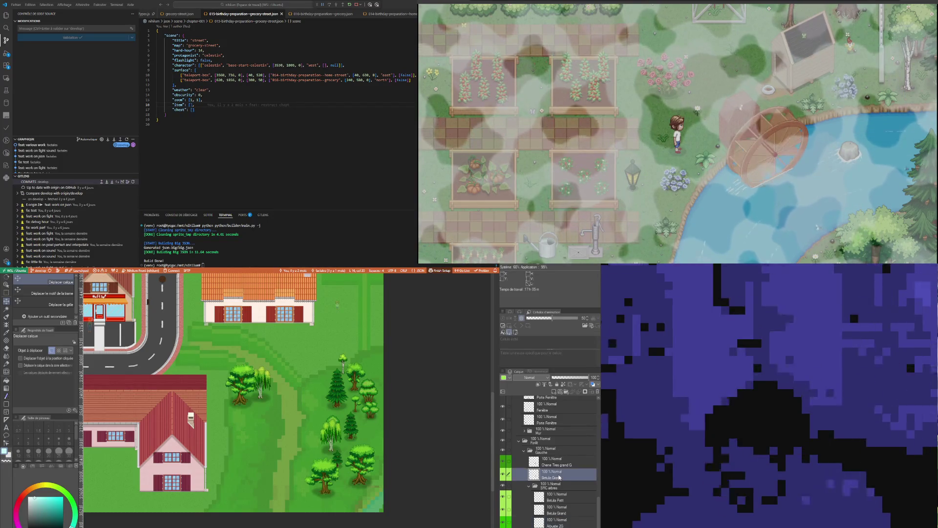
drag(558, 522, 557, 484)
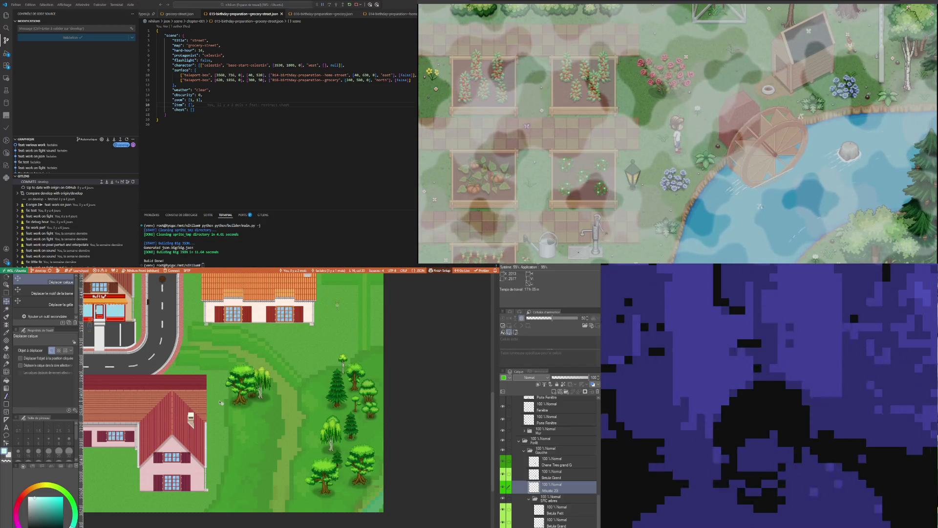
click(563, 522)
scroll(564, 522, down, 1)
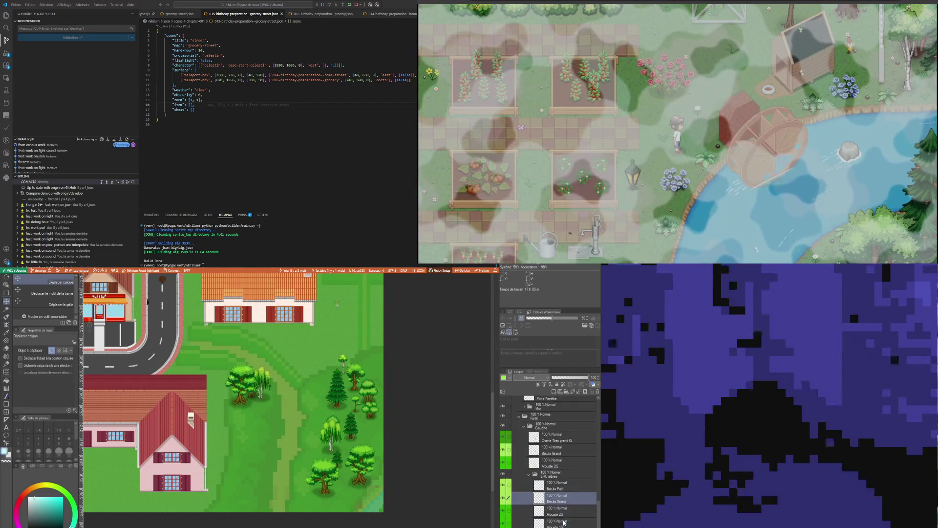
click(567, 524)
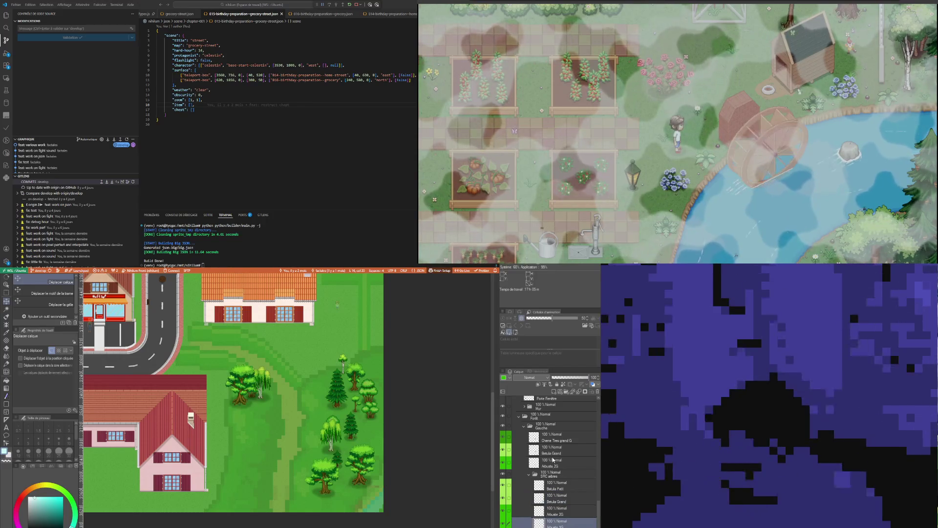
drag(554, 444, 557, 455)
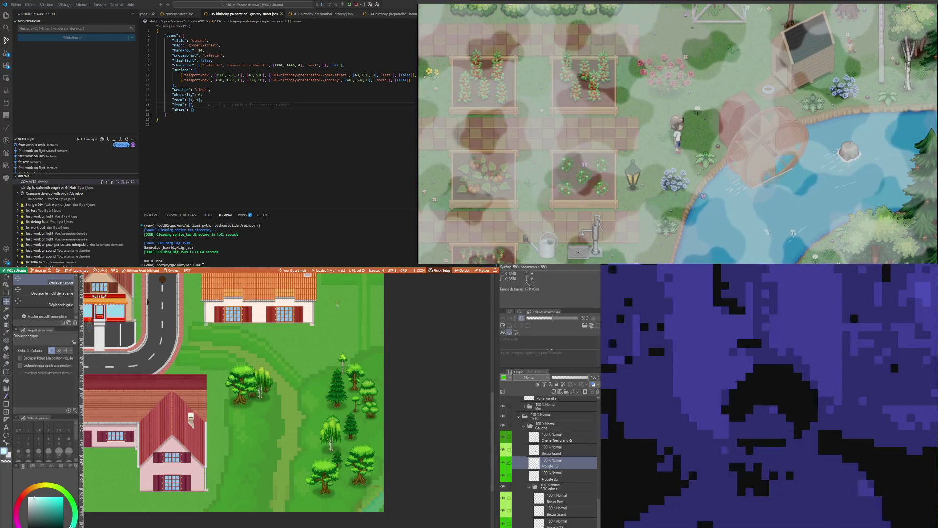
click(553, 502)
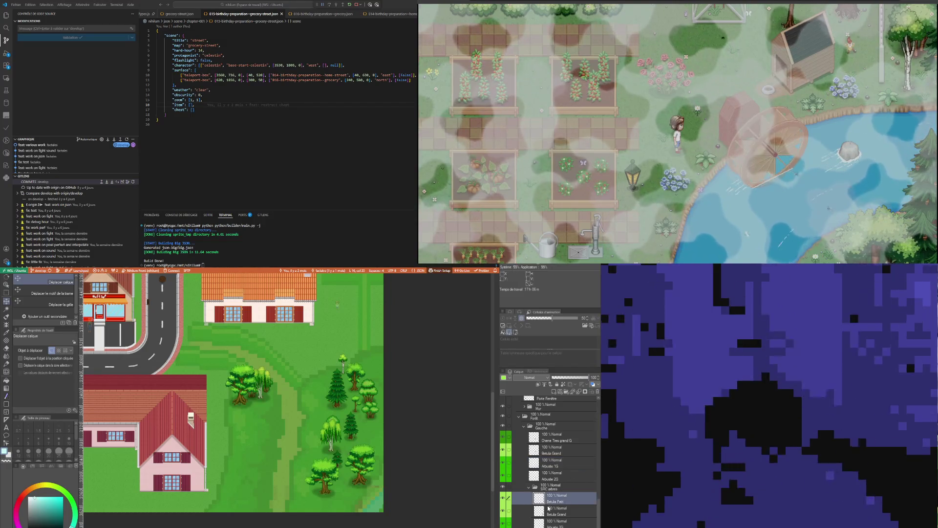
Move the Pin grand G tall pine layer from SRC arbres to the top of Gauche
scroll(559, 511, down, 1)
scroll(567, 520, down, 3)
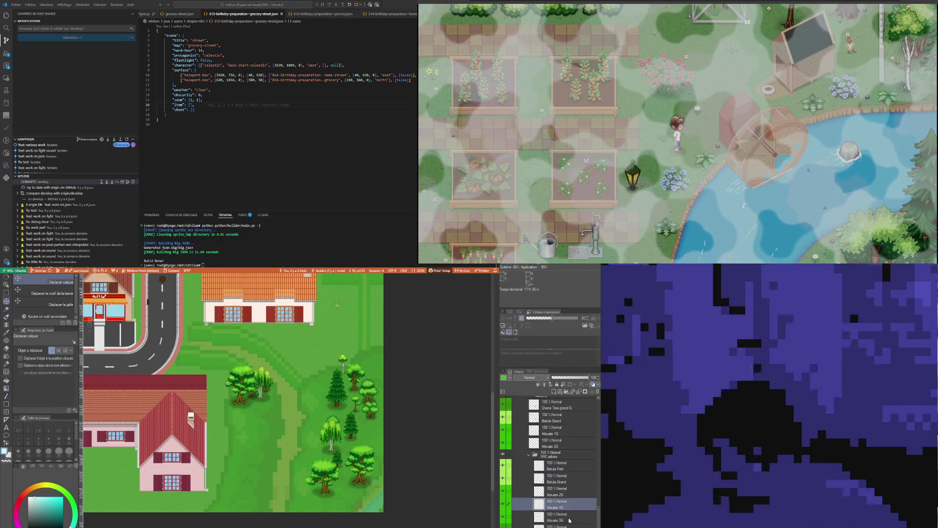
click(566, 523)
scroll(566, 524, down, 3)
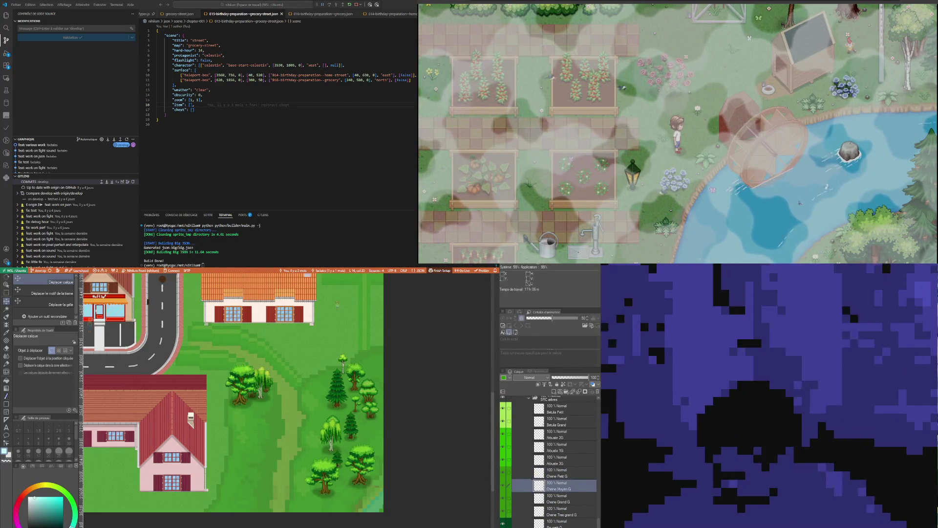
click(567, 524)
scroll(560, 488, up, 5)
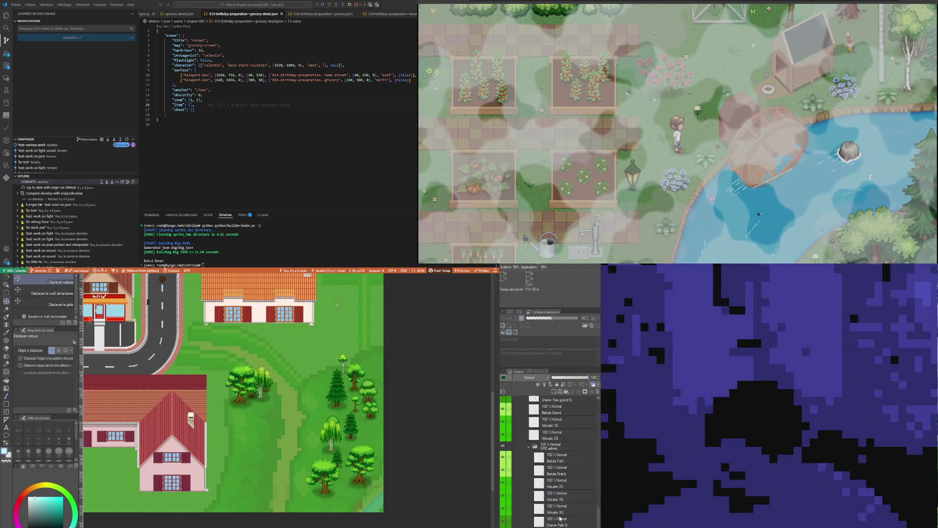
click(559, 462)
drag(560, 466, 561, 478)
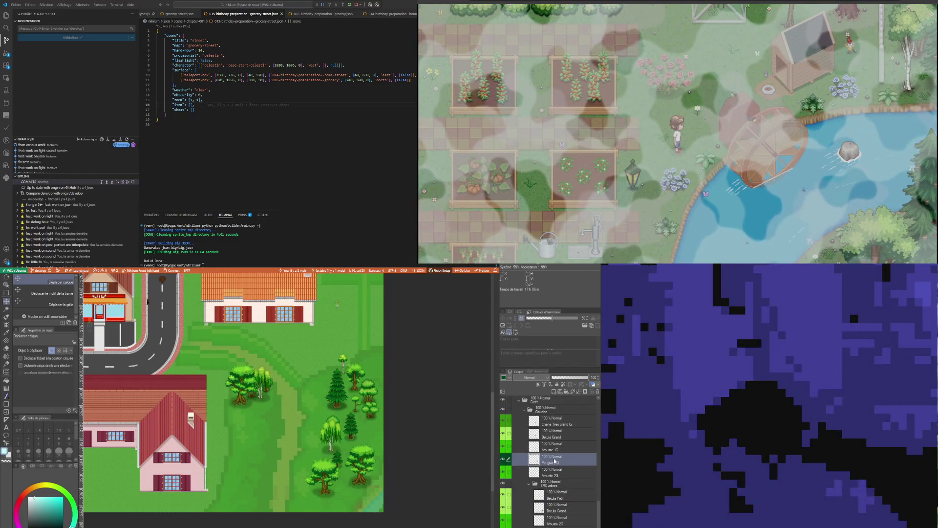
mouse_move(560, 476)
mouse_down()
mouse_move(559, 420)
mouse_move(556, 428)
mouse_up()
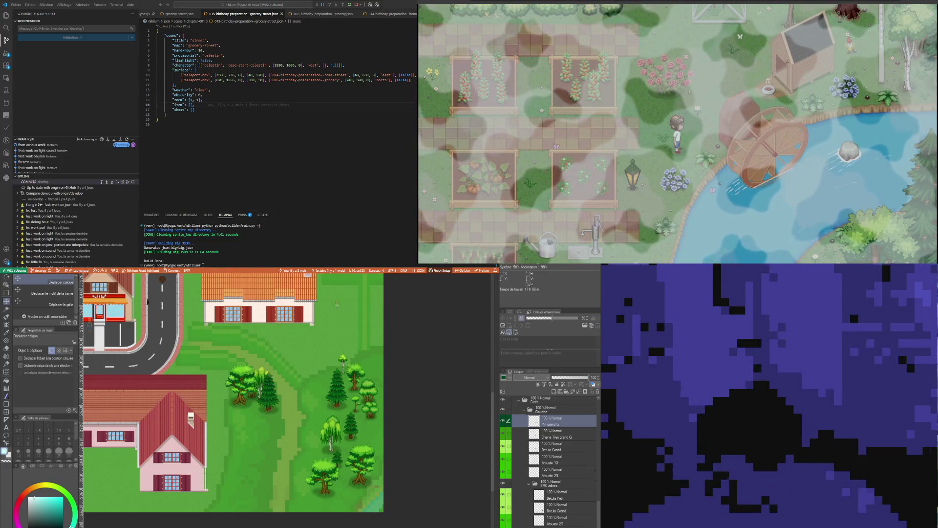
Move the Chene Moyen G oak layer to the top of Gauche, above Pin grand G
scroll(547, 460, down, 3)
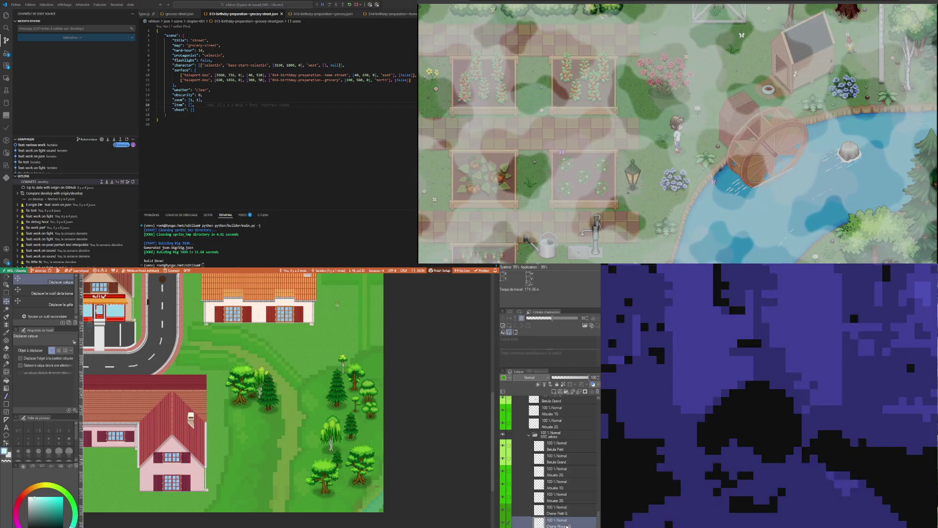
scroll(560, 504, up, 2)
scroll(550, 464, up, 2)
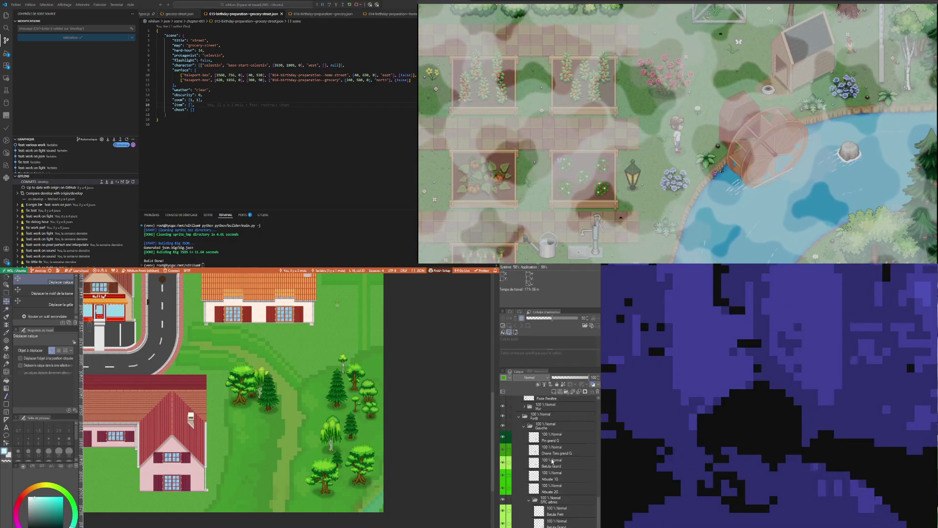
drag(550, 434, 551, 445)
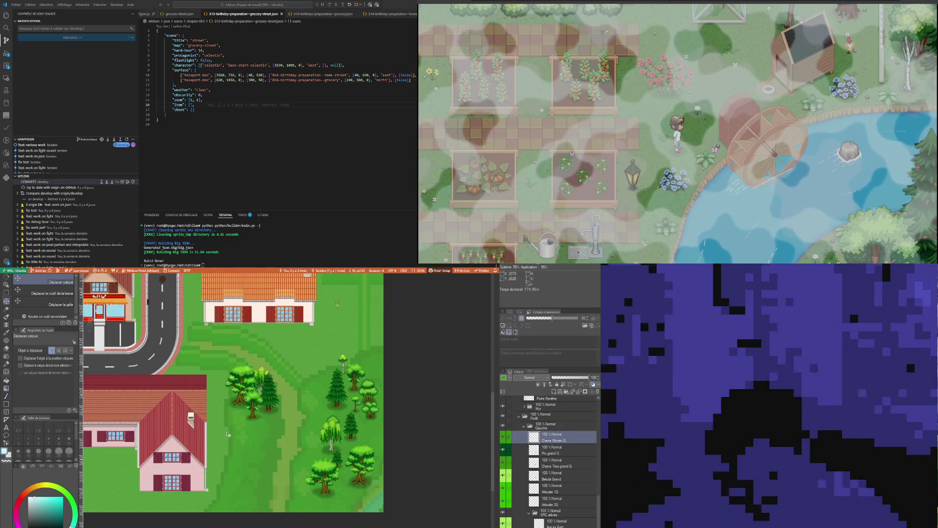
scroll(231, 434, up, 2)
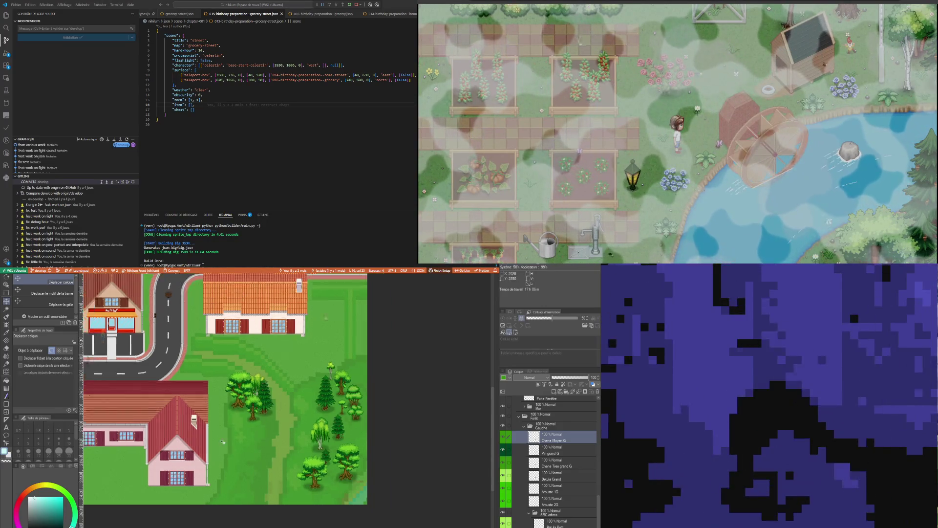
Raise the medium oak slightly and move the medium pine into the left tree cluster
scroll(244, 415, up, 2)
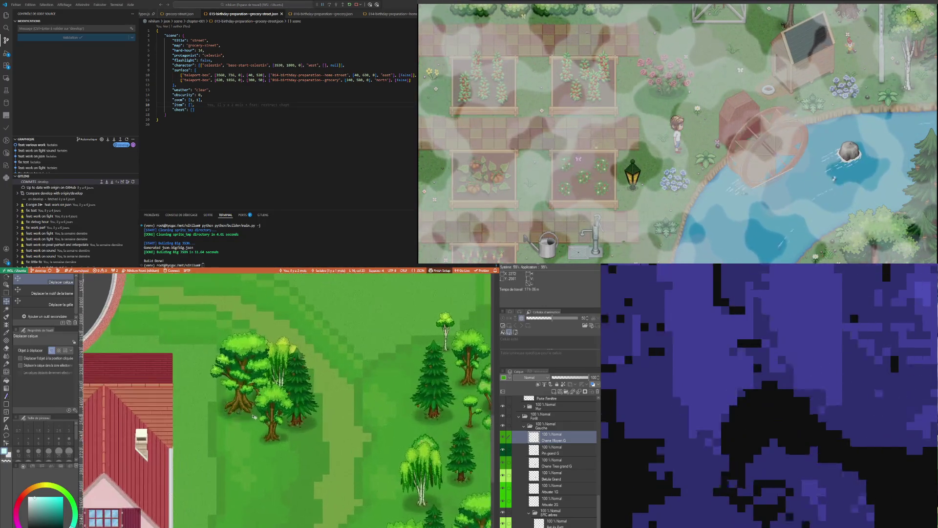
drag(281, 429, 278, 416)
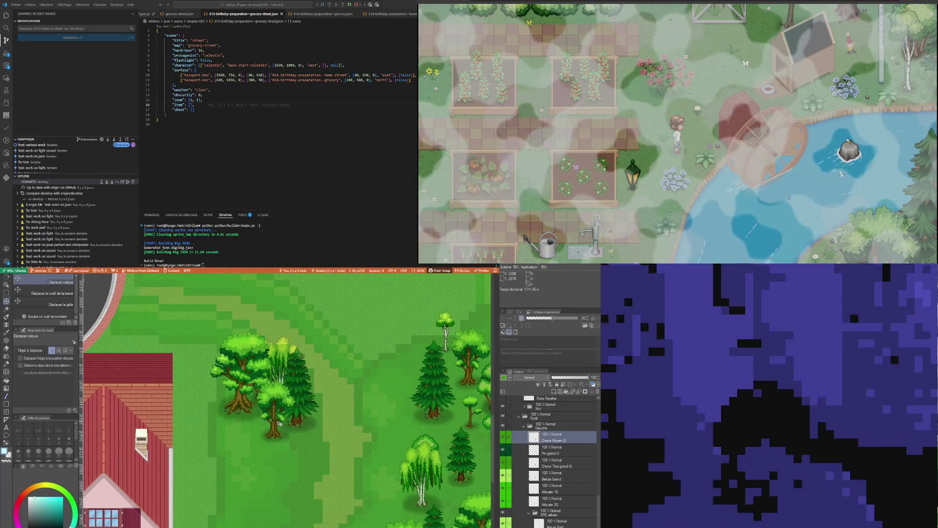
scroll(280, 423, down, 2)
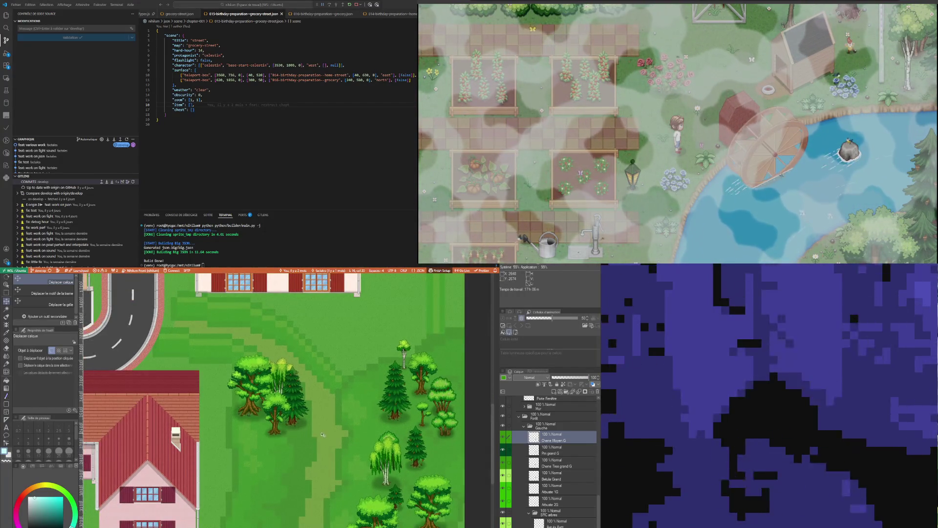
scroll(569, 477, down, 4)
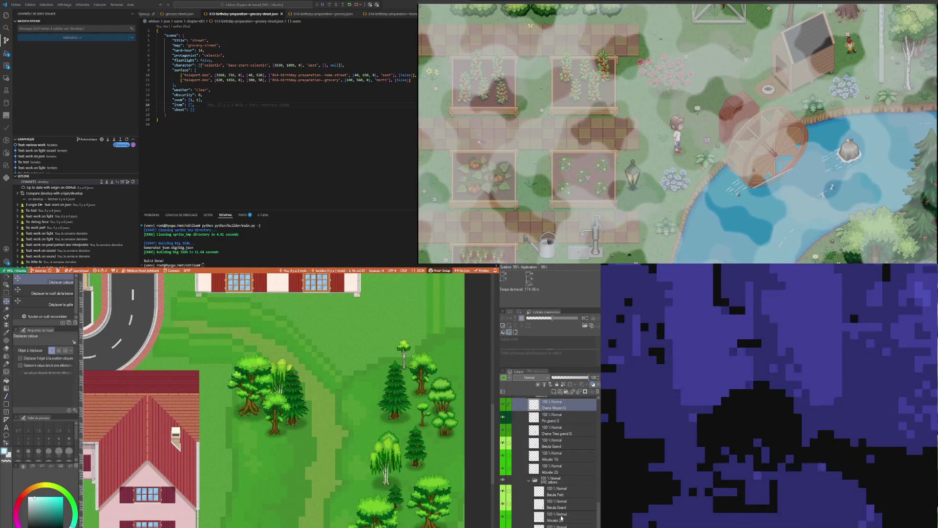
scroll(573, 508, down, 3)
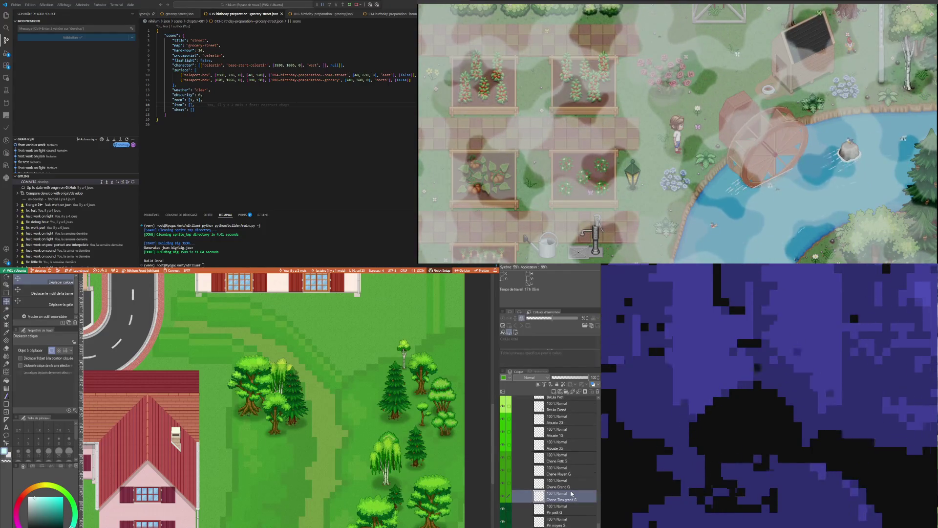
scroll(570, 495, up, 1)
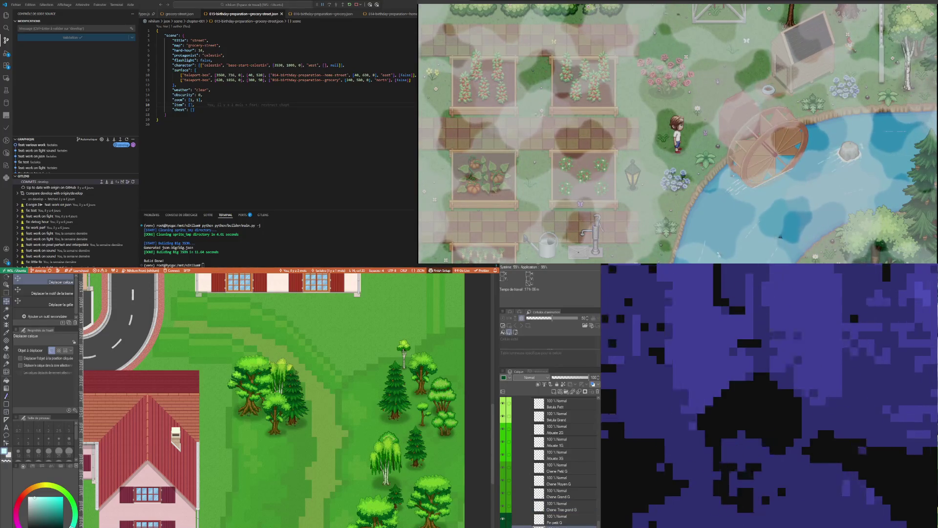
scroll(567, 502, up, 4)
scroll(565, 469, up, 3)
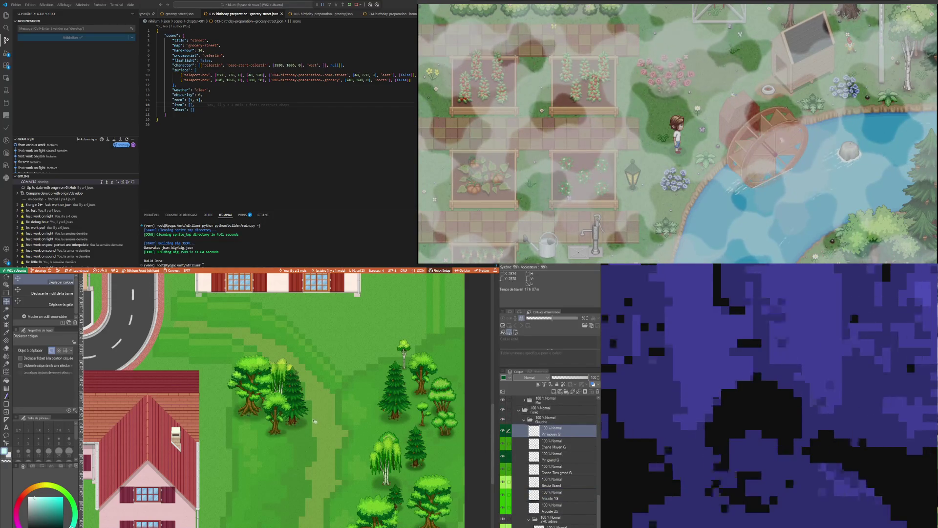
drag(260, 455, 175, 418)
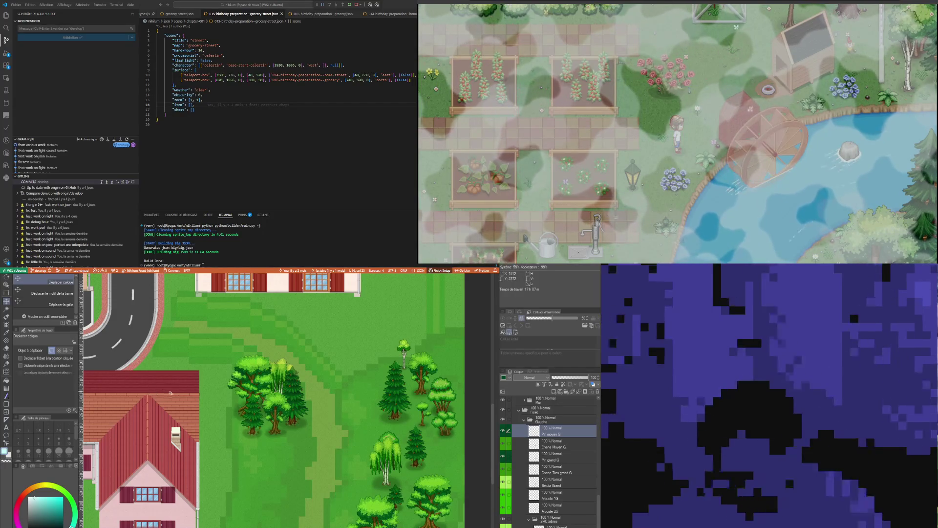
scroll(165, 393, down, 3)
scroll(210, 406, up, 3)
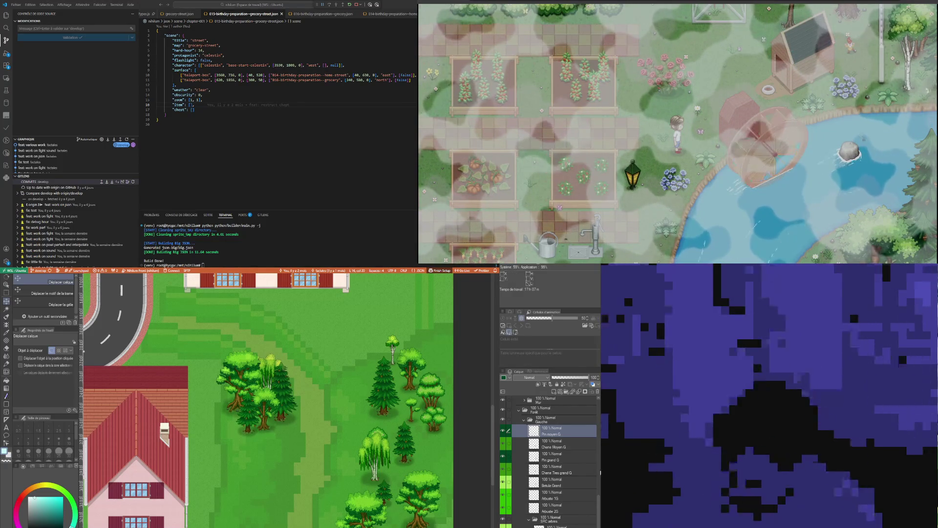
Select the Chene Grand G large oak layer and copy it into Gauche
scroll(578, 503, down, 3)
scroll(571, 501, down, 2)
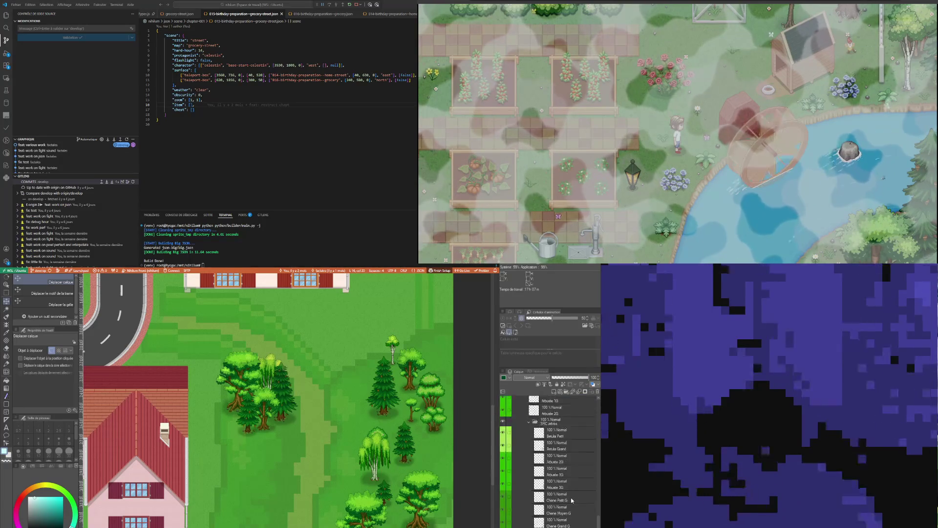
click(575, 515)
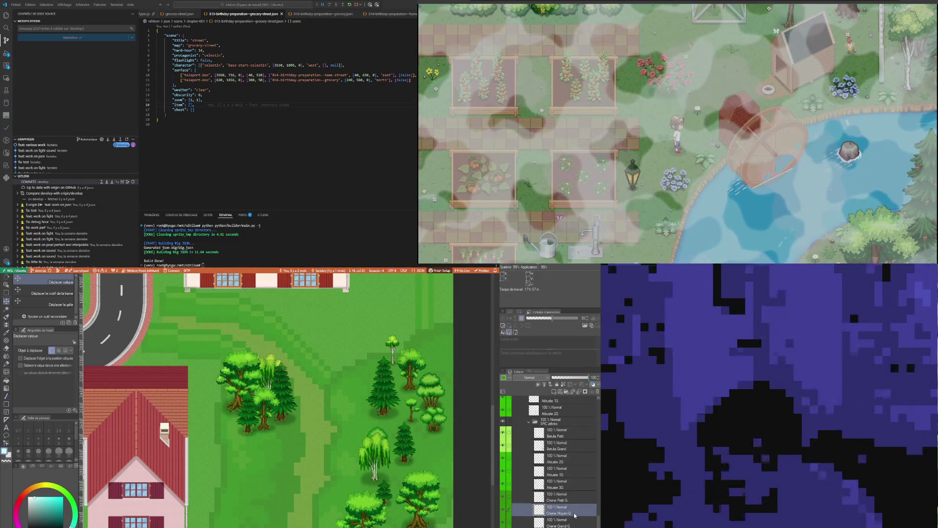
click(567, 525)
scroll(568, 525, up, 5)
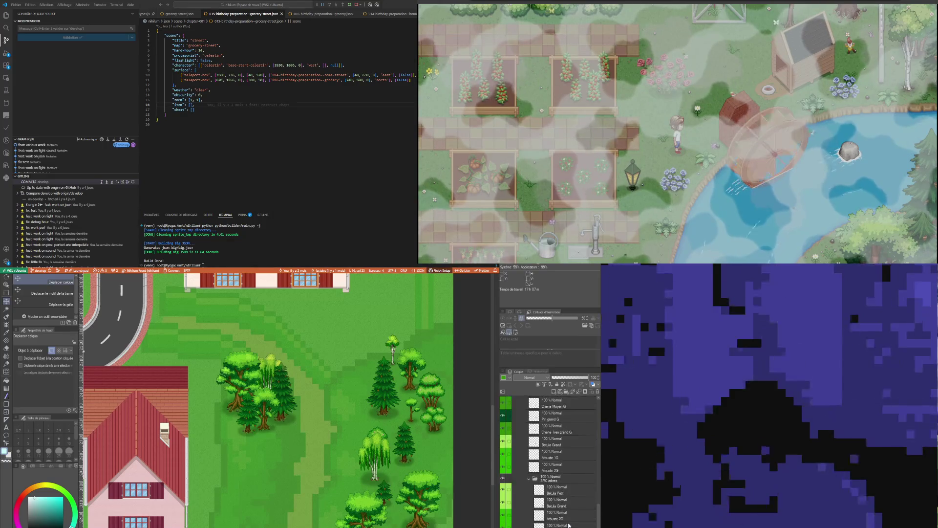
scroll(569, 525, down, 5)
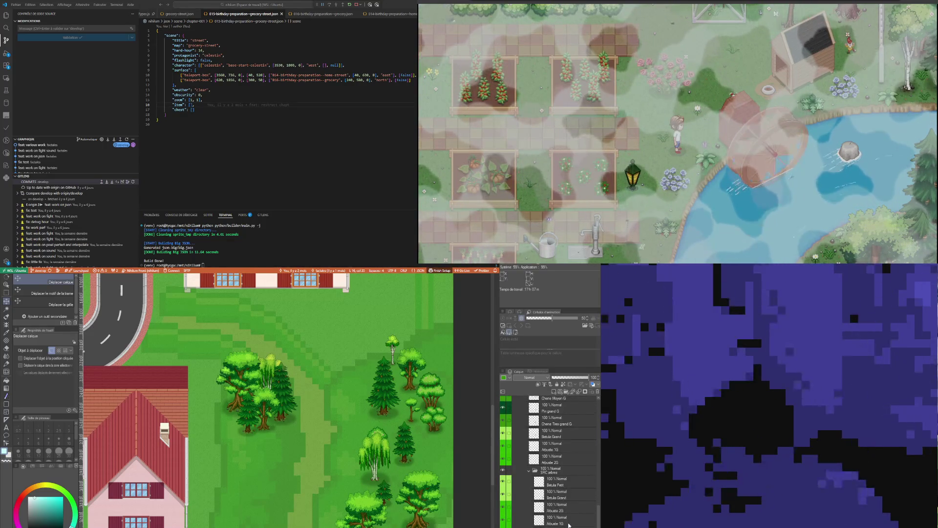
scroll(569, 447, up, 5)
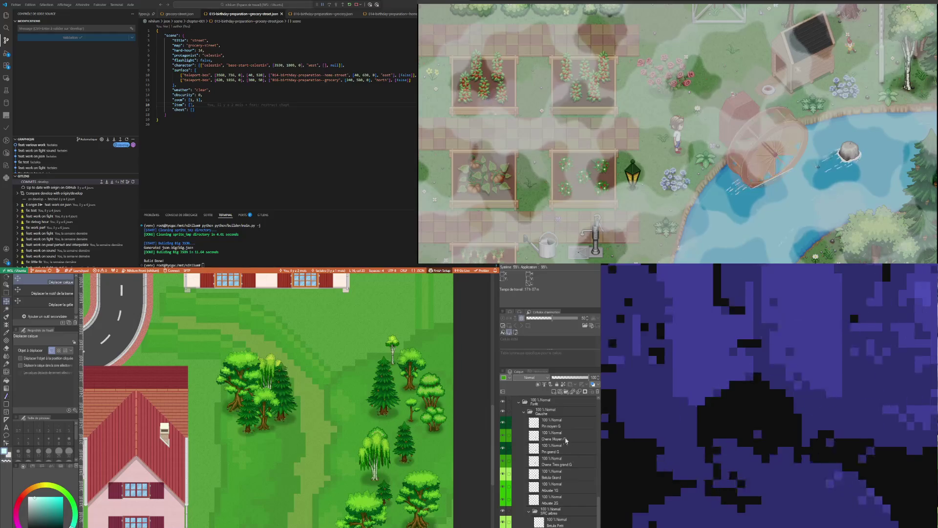
key(ctrl+z)
Place the large oak in the left tree cluster and make the Pin petit G small pine layer active
mouse_move(387, 525)
mouse_down()
mouse_move(327, 463)
mouse_move(264, 446)
mouse_move(307, 441)
mouse_move(301, 434)
mouse_up()
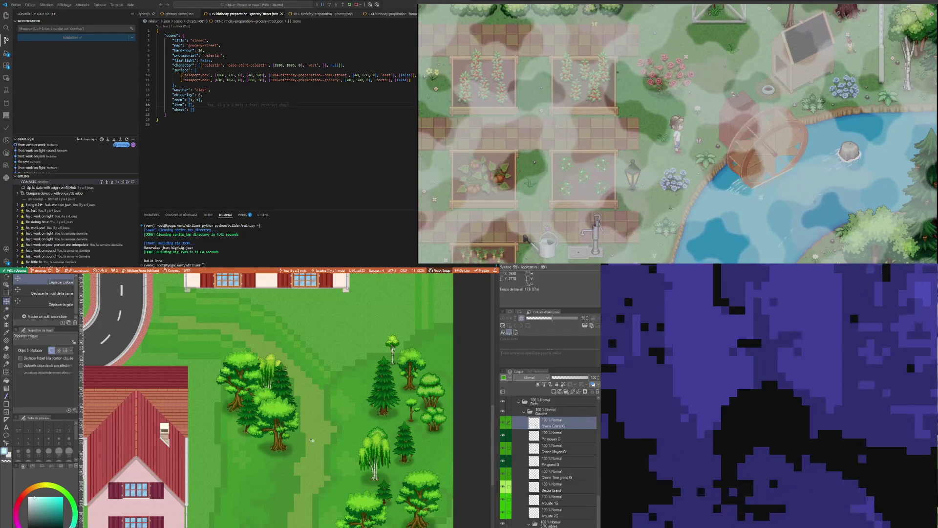
scroll(297, 416, down, 5)
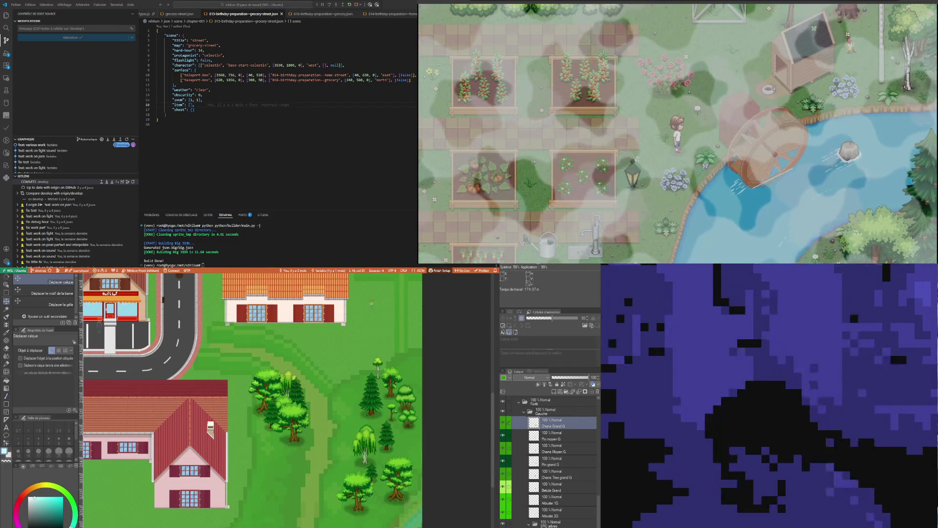
click(557, 491)
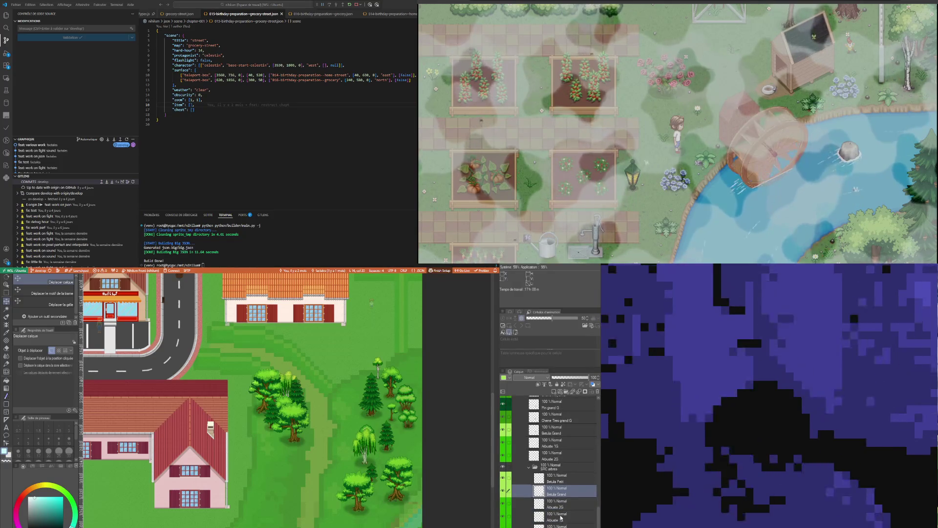
click(561, 517)
scroll(561, 489, down, 2)
click(557, 524)
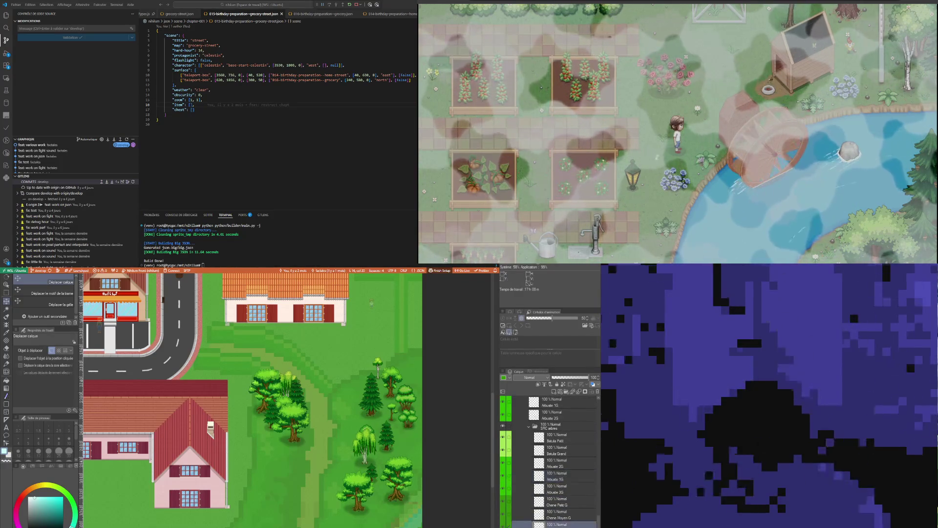
scroll(557, 465, down, 2)
click(575, 521)
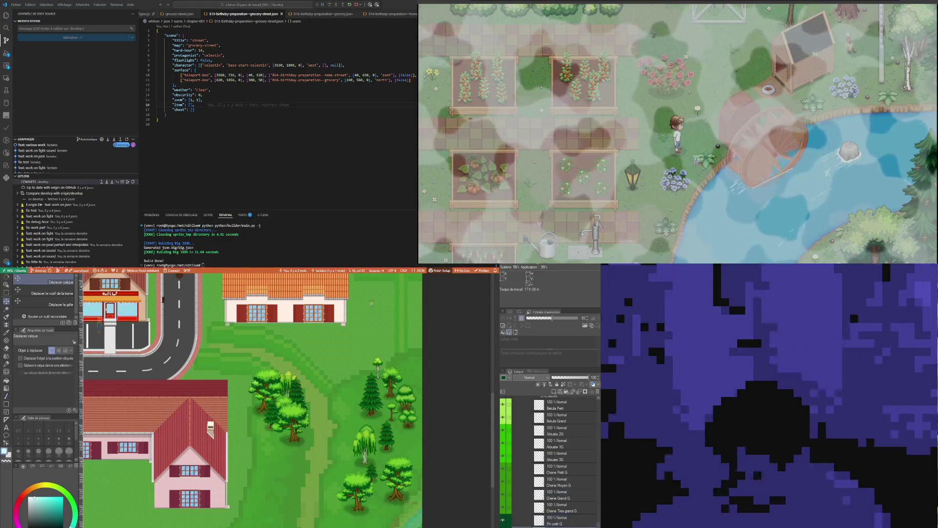
click(568, 525)
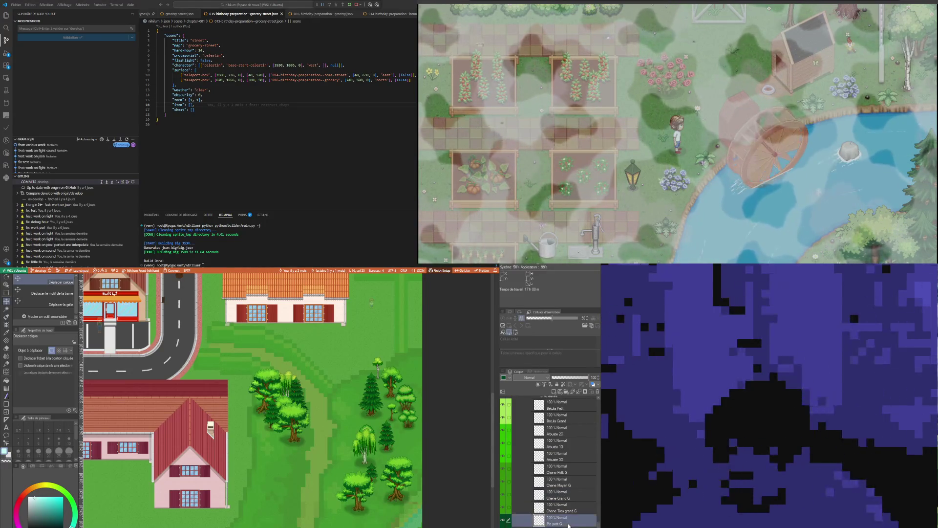
Move the Pin petit G small pine into the Gauche group beneath Chene Grand G
scroll(569, 504, up, 5)
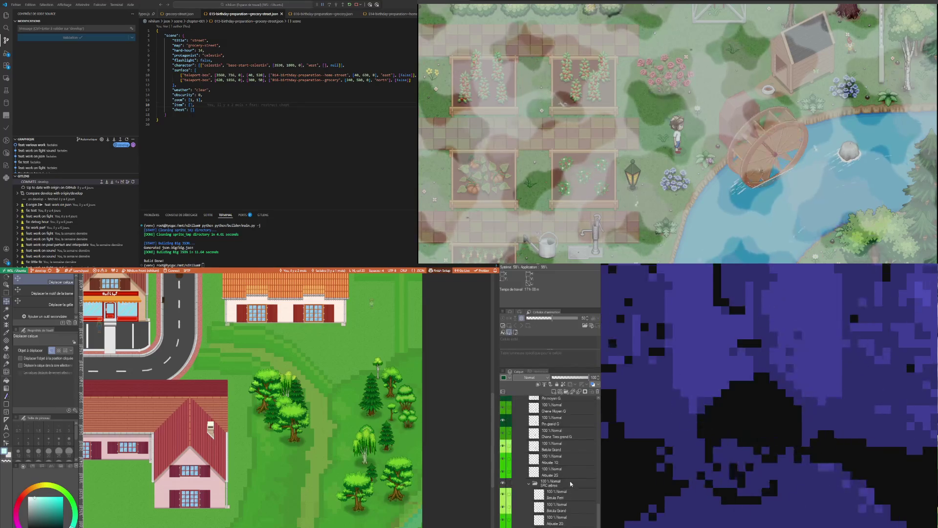
click(558, 476)
scroll(555, 445, up, 2)
drag(546, 424, 547, 435)
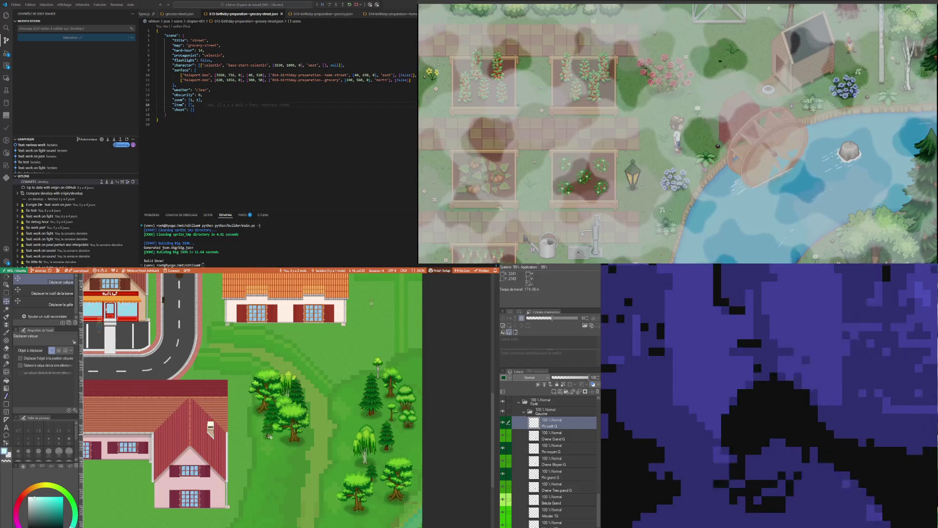
scroll(266, 436, up, 3)
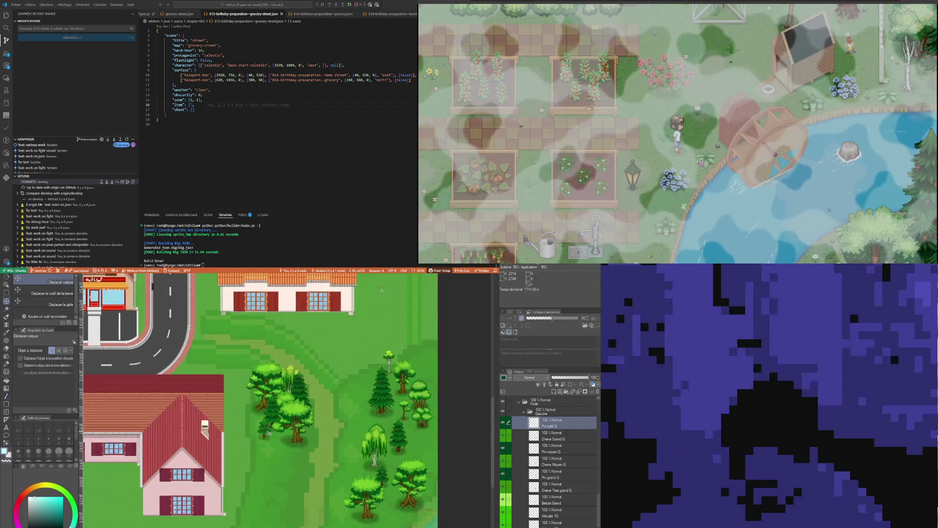
drag(558, 439, 558, 441)
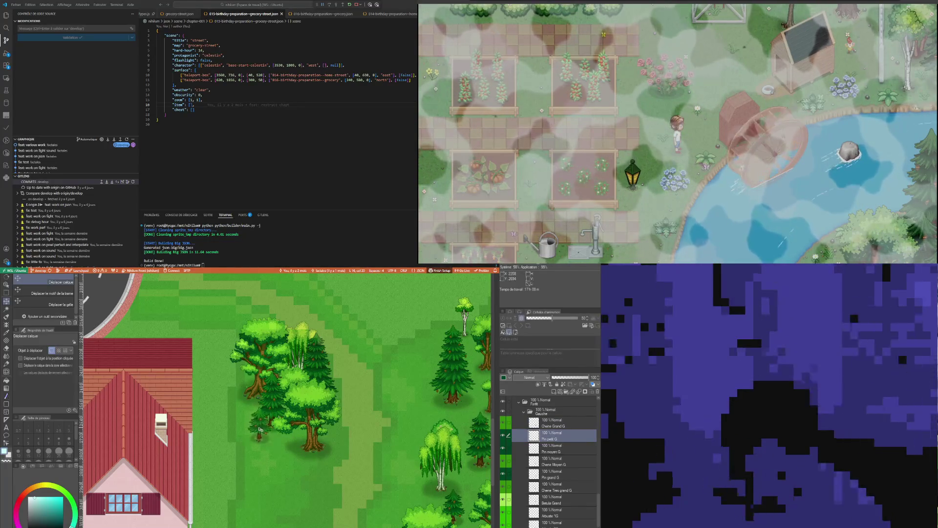
Duplicate the small pine, stack it above Chene Grand G, and shift it about 50 px right
key(ctrl+c)
key(ctrl+v)
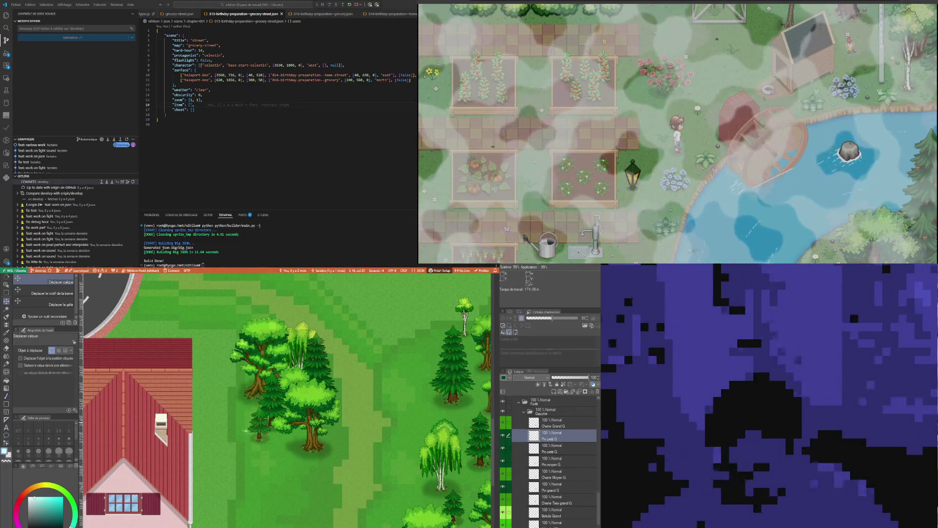
mouse_move(255, 433)
mouse_down()
mouse_move(296, 433)
mouse_move(289, 440)
mouse_move(335, 423)
mouse_move(333, 413)
mouse_move(288, 455)
mouse_move(288, 447)
mouse_move(246, 463)
mouse_move(274, 457)
mouse_up()
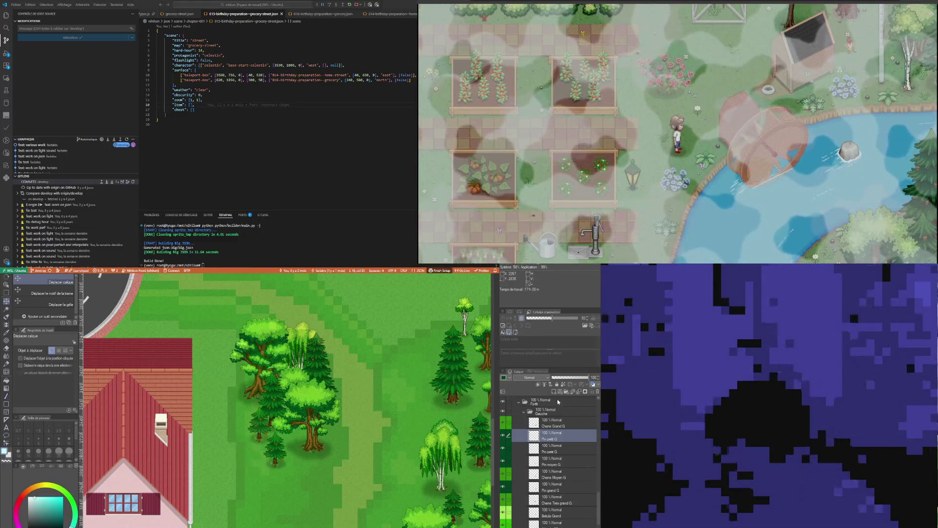
drag(559, 429, 560, 423)
drag(281, 455, 330, 451)
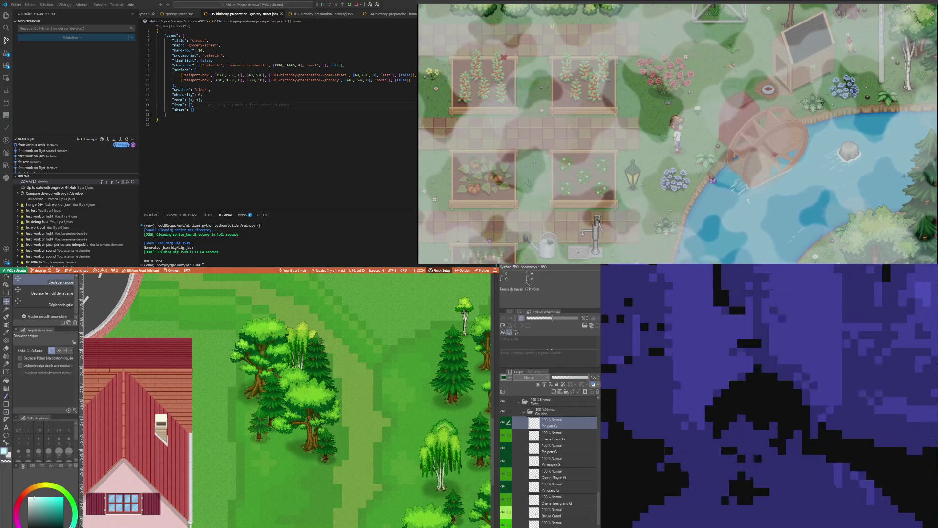
Select the Chene Tres grand G oak layer
scroll(567, 453, down, 5)
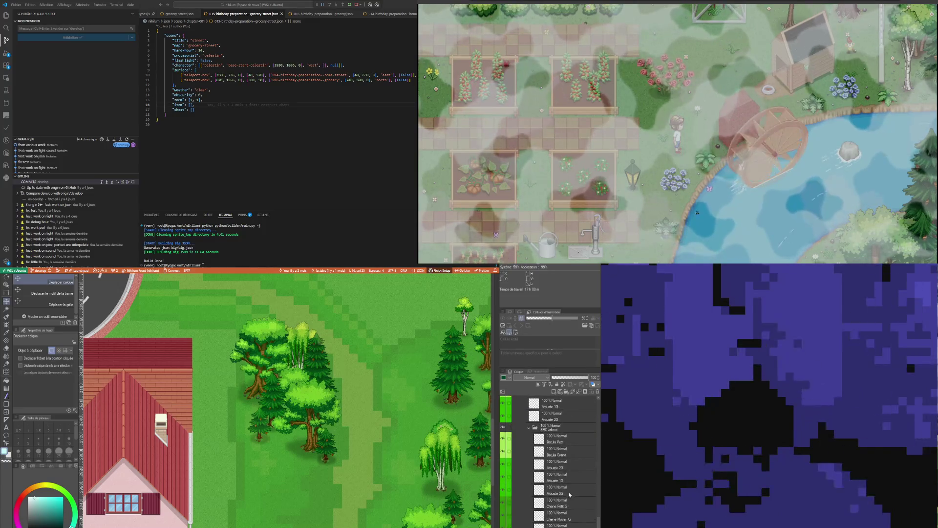
scroll(561, 491, down, 3)
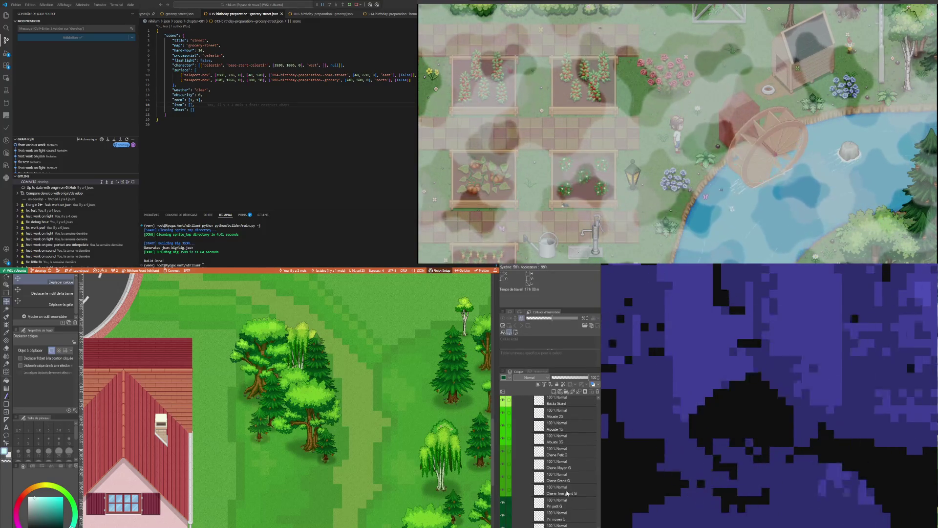
click(567, 492)
scroll(569, 498, up, 2)
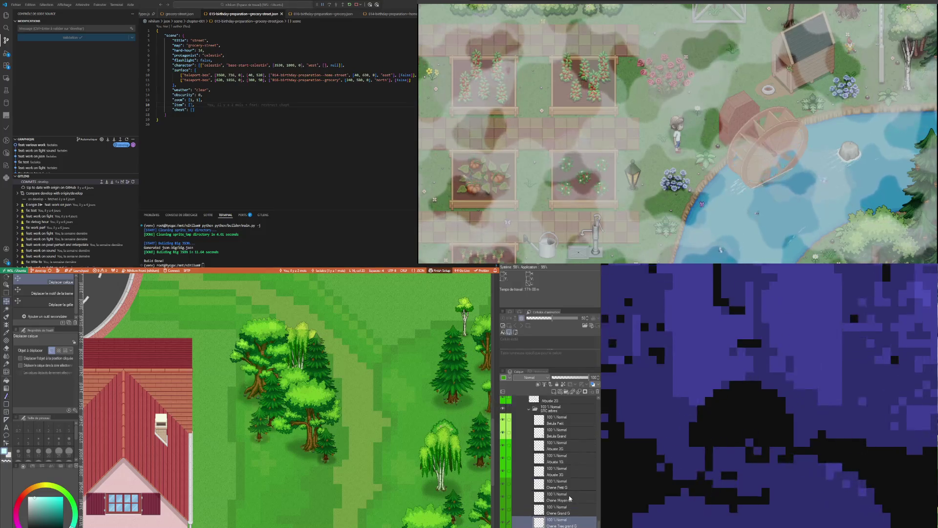
scroll(561, 513, up, 5)
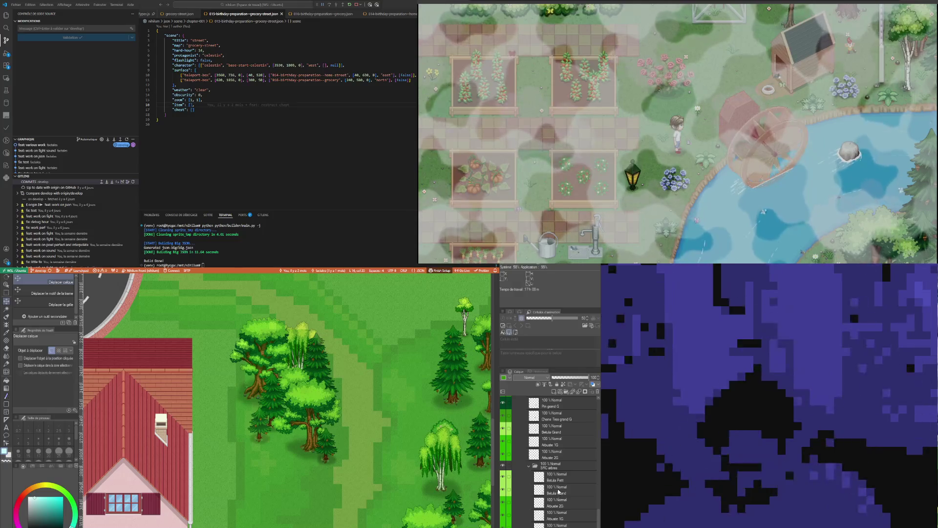
scroll(342, 454, down, 5)
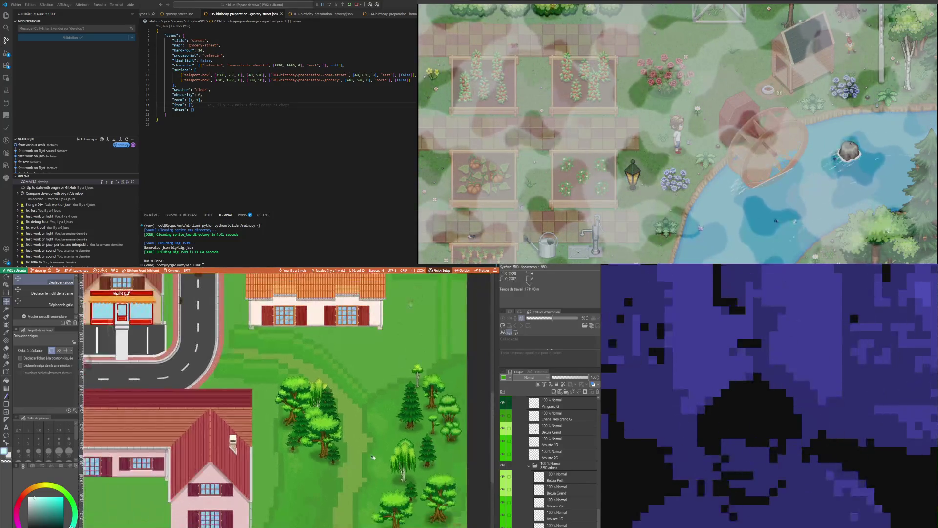
click(6, 286)
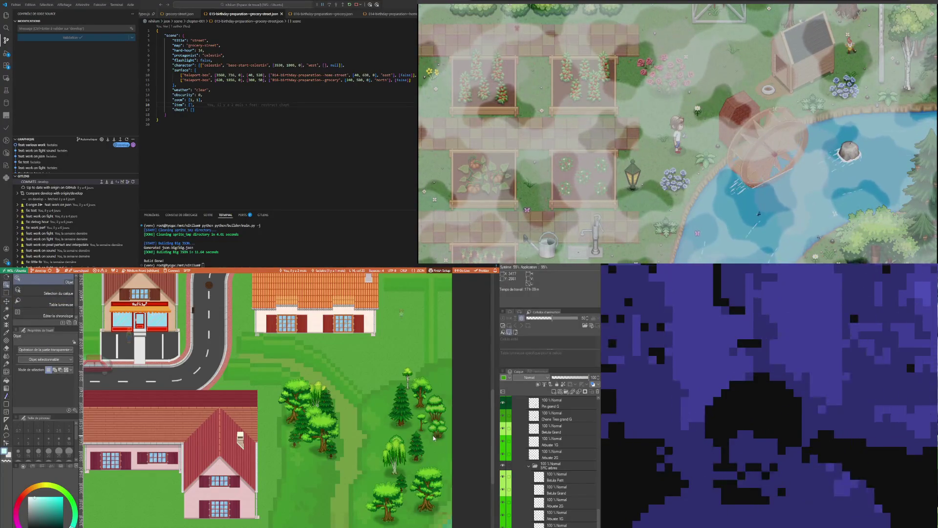
click(434, 401)
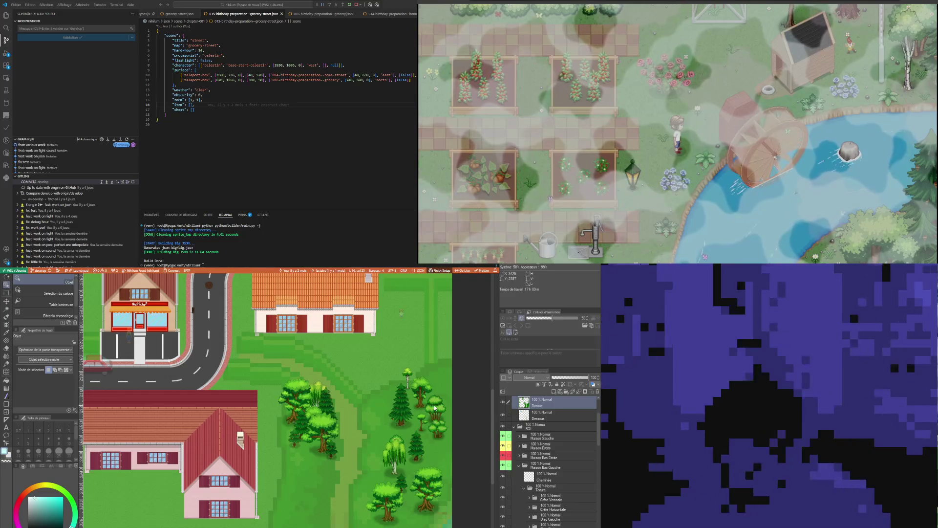
click(503, 402)
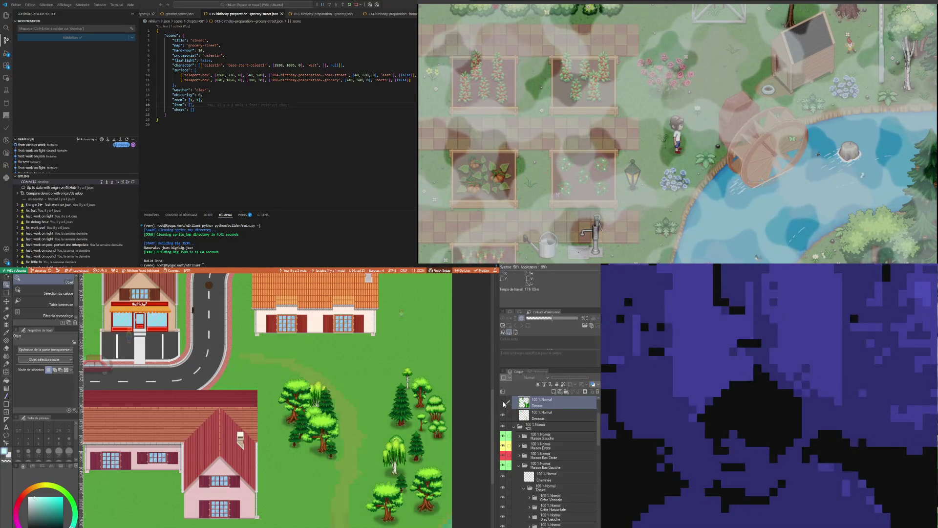
click(503, 403)
click(503, 402)
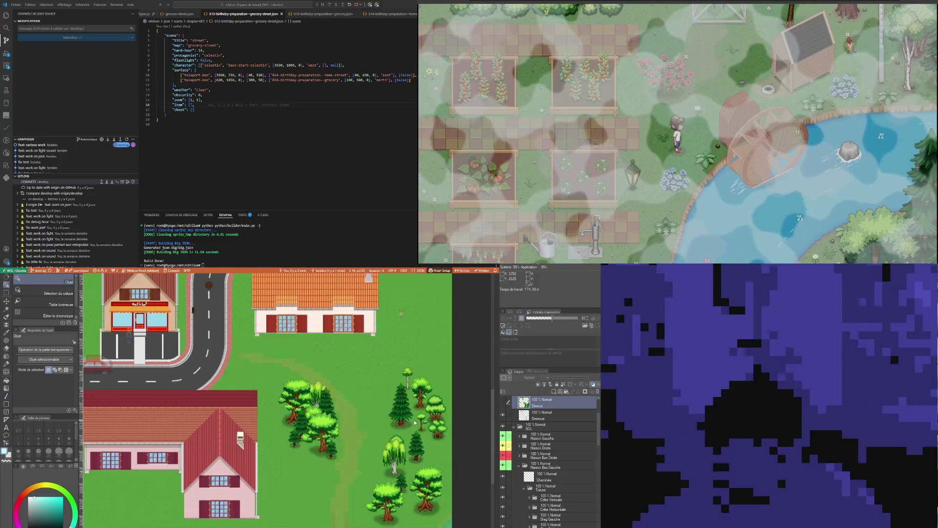
scroll(503, 402, down, 5)
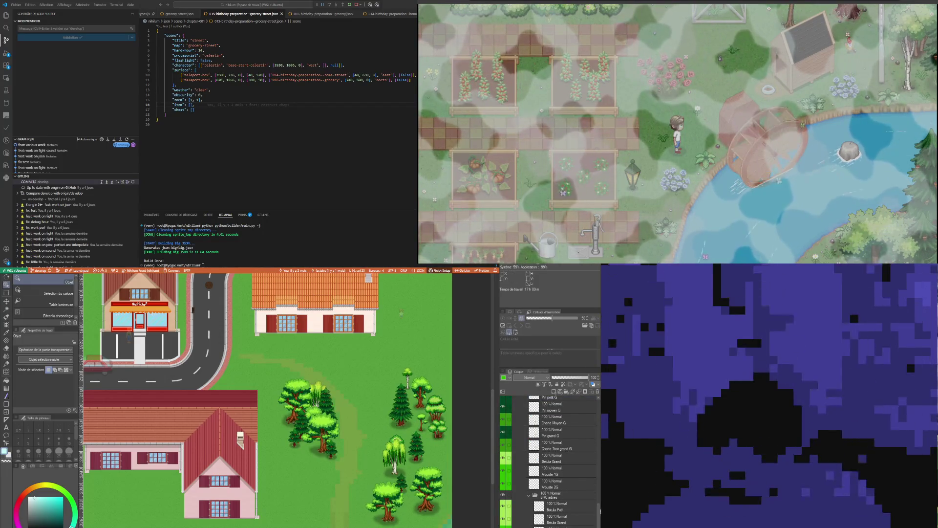
scroll(597, 439, down, 5)
scroll(597, 439, up, 10)
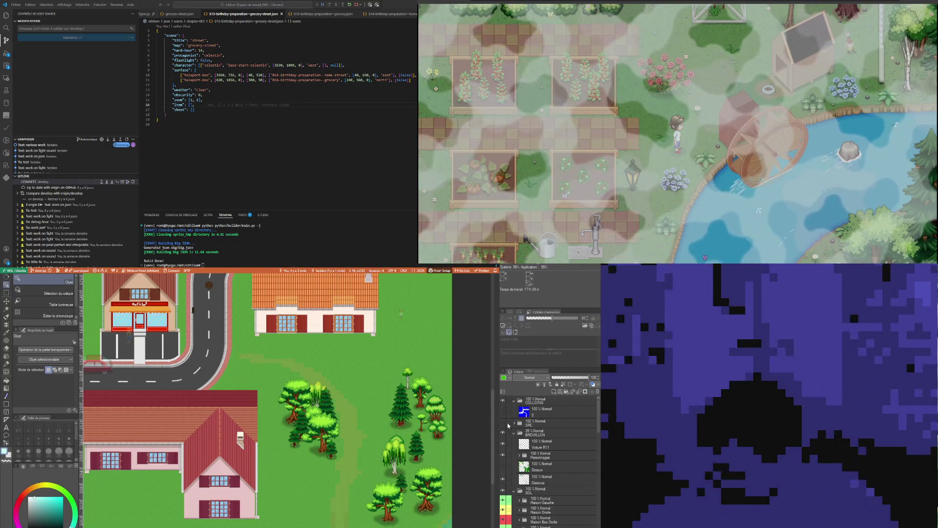
scroll(516, 422, down, 1)
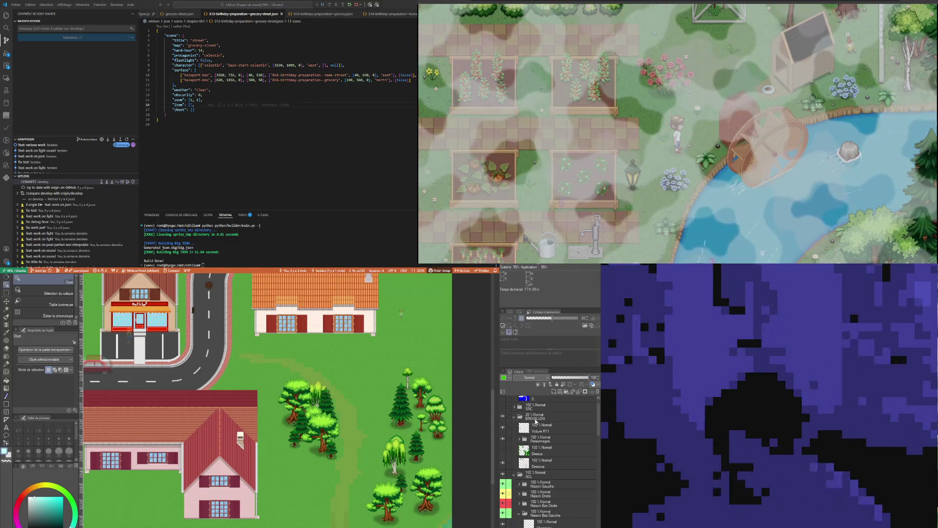
click(503, 450)
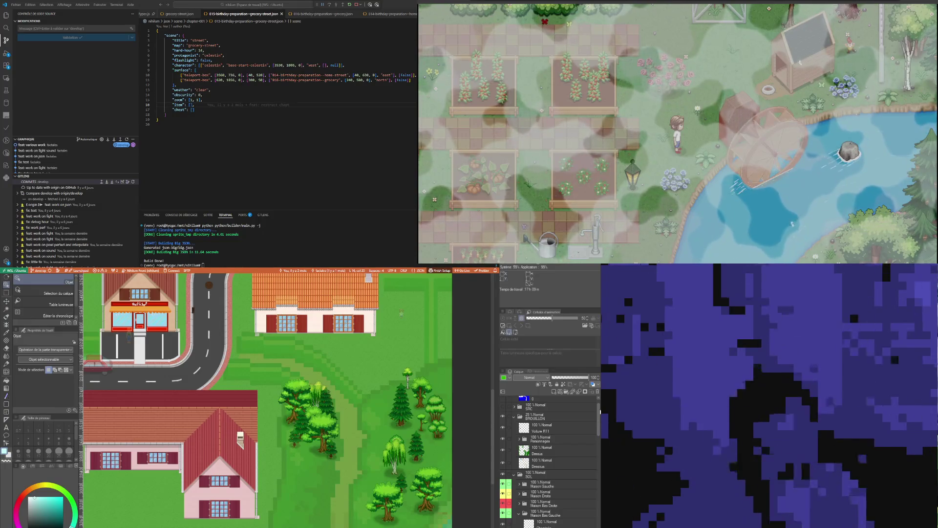
drag(597, 411, 600, 520)
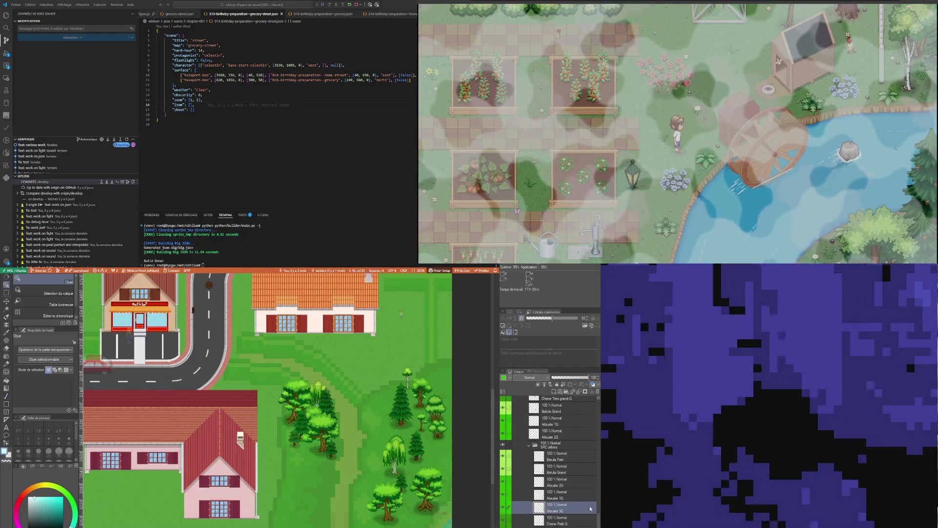
Duplicate the Pin petit G layer with Ctrl+J and return to Move Layer
scroll(554, 433, up, 5)
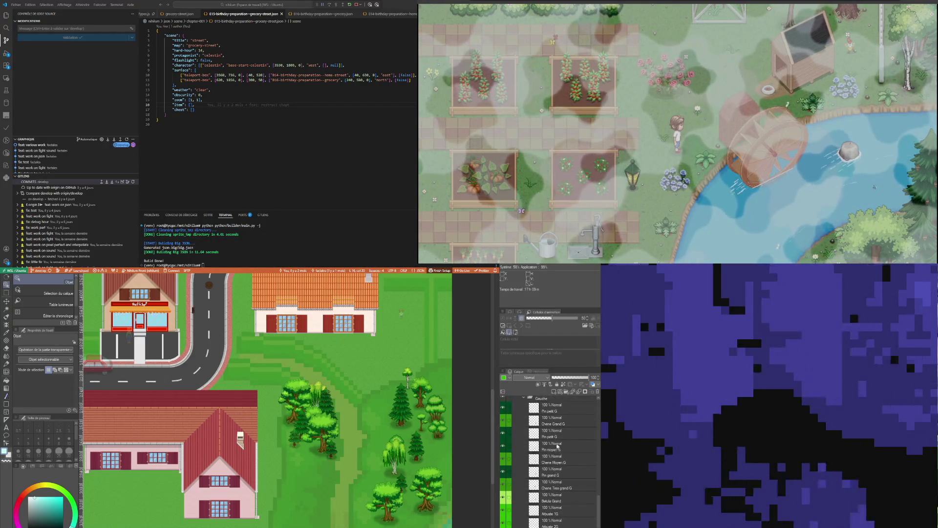
click(555, 435)
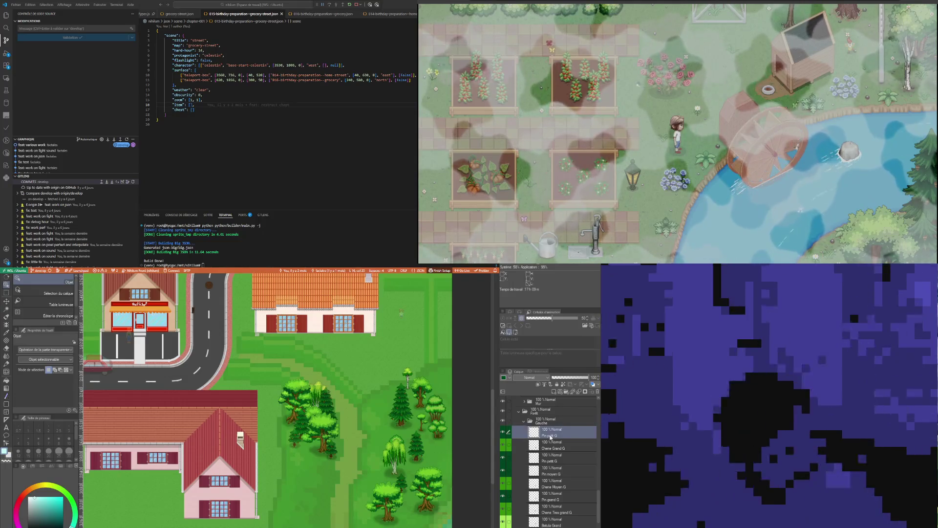
key(ctrl+j)
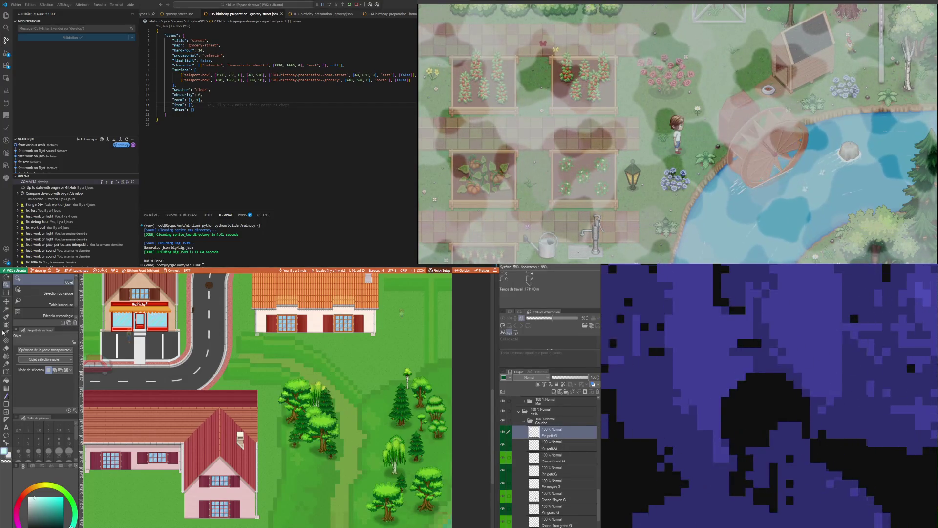
key(k)
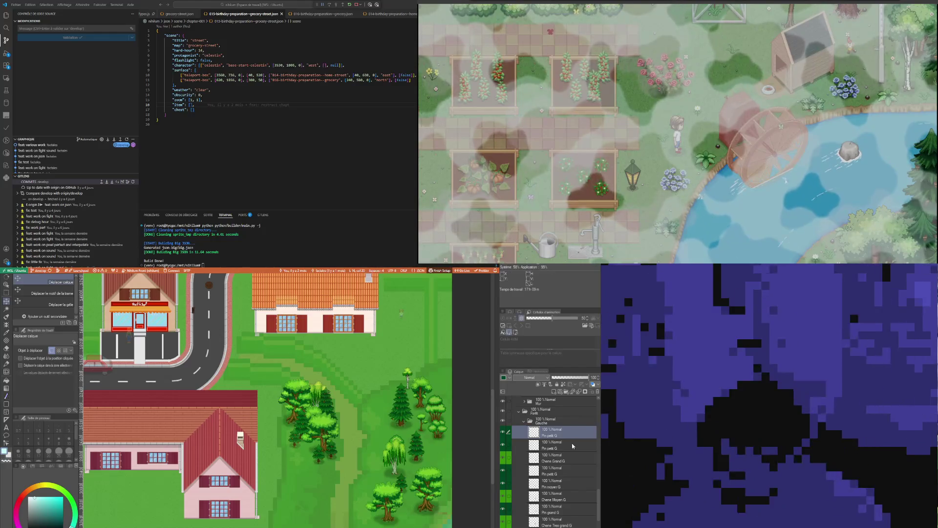
Toggle the Arbuste 2G layer's visibility and select the Arbuste 3G layer
scroll(573, 446, down, 3)
scroll(556, 517, down, 2)
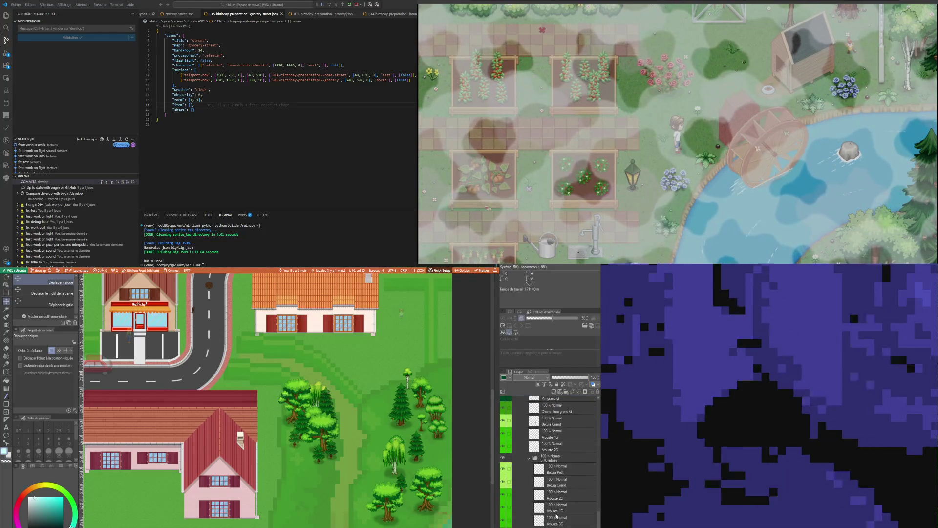
click(569, 501)
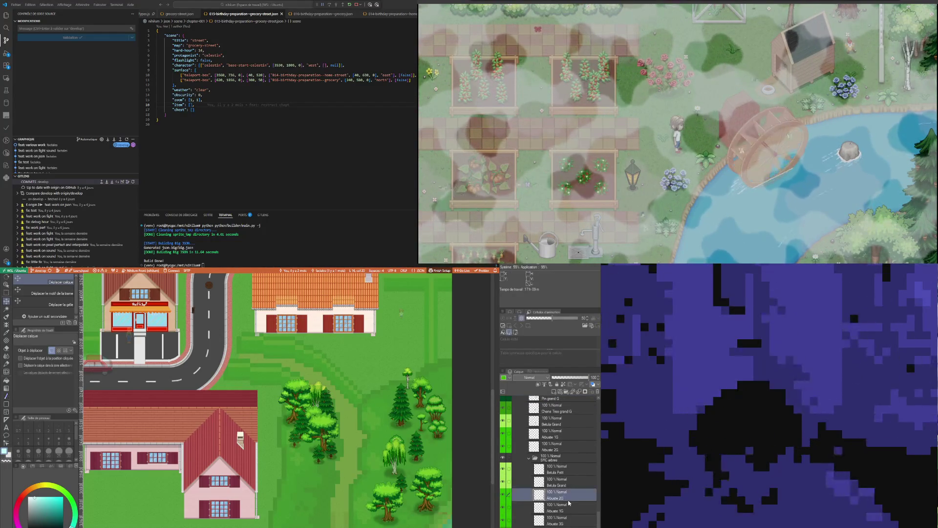
click(505, 495)
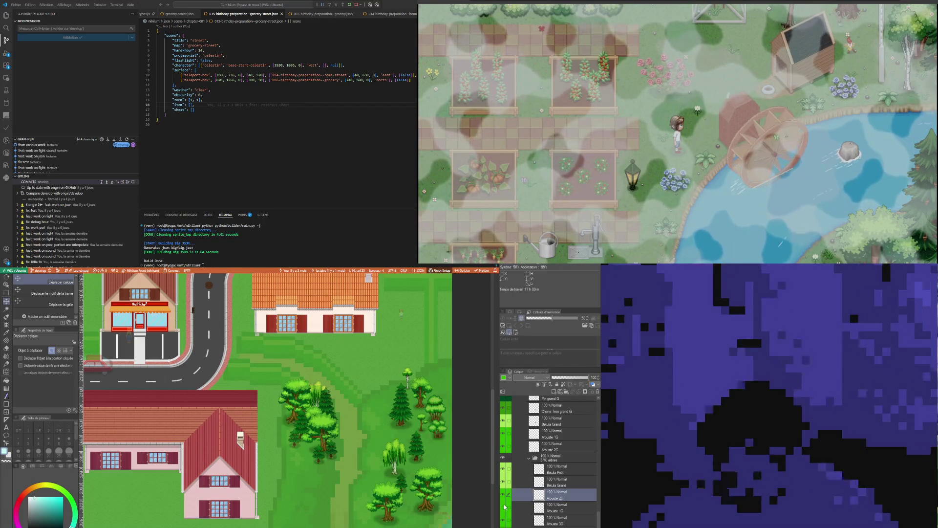
scroll(510, 508, down, 1)
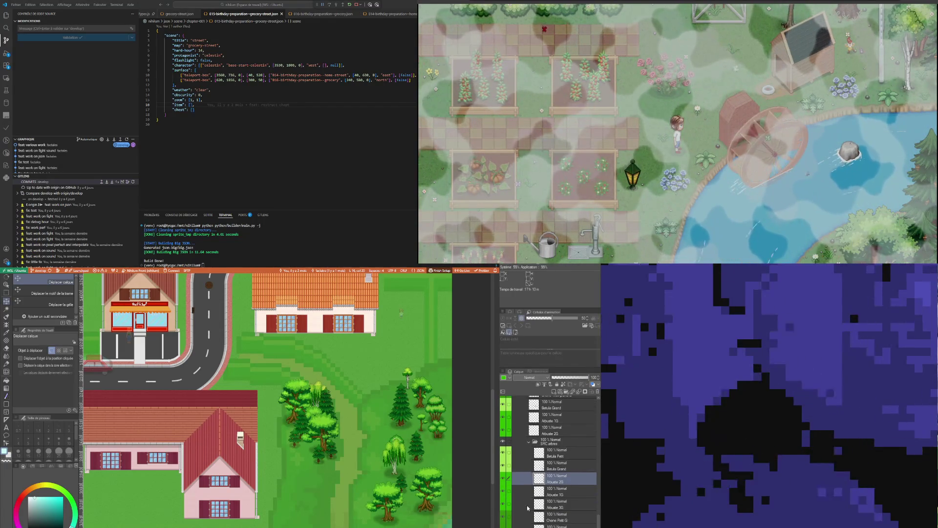
click(574, 505)
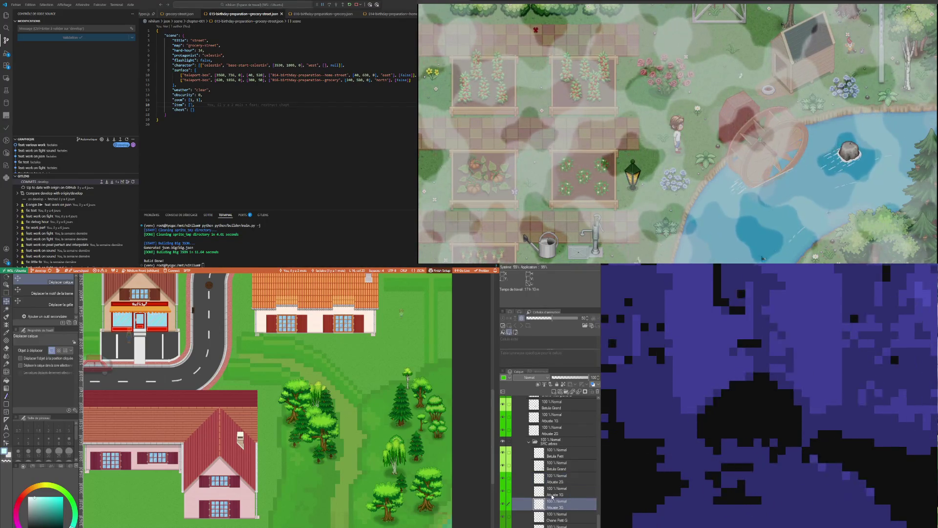
Reorder a tree layer and nudge the small bush a few pixels lower
scroll(551, 484, up, 3)
scroll(551, 484, up, 2)
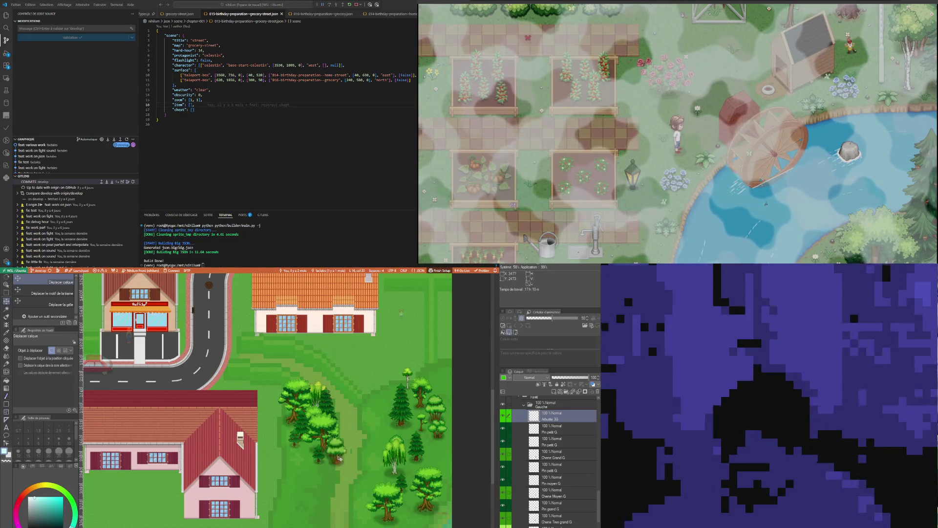
scroll(309, 456, up, 3)
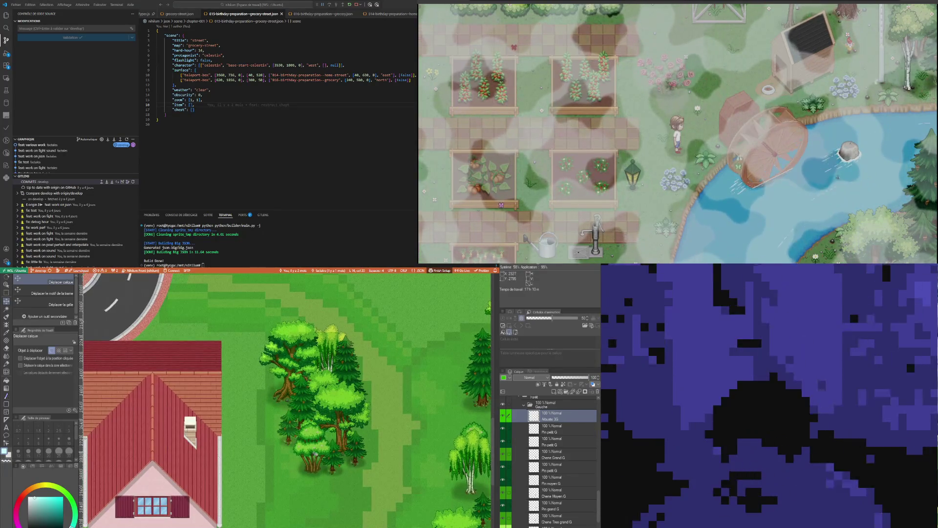
drag(552, 416, 560, 434)
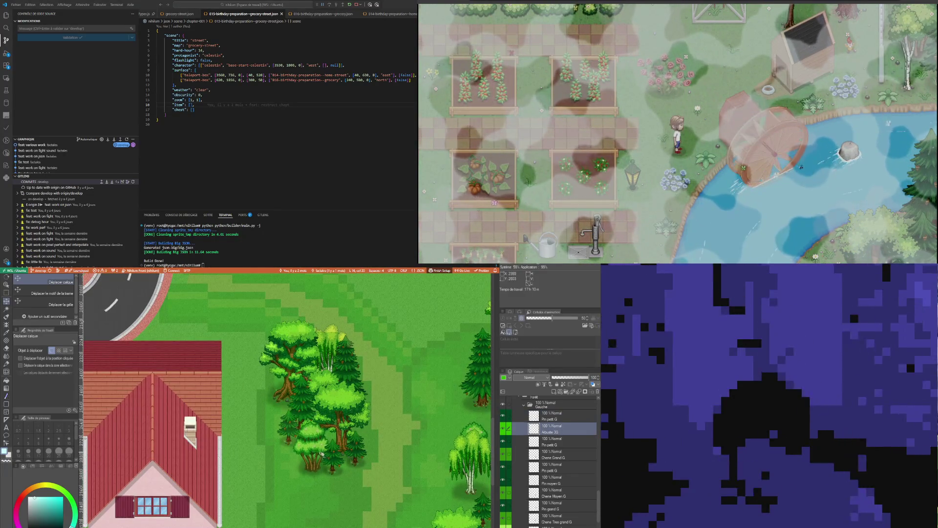
drag(324, 450, 324, 455)
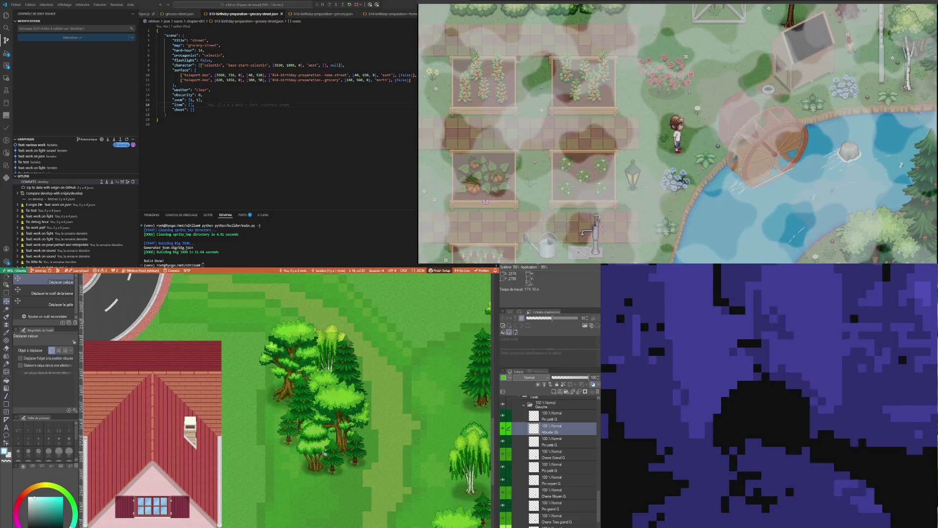
Select the Chene Tres grand G oak layer in the Layer panel
scroll(317, 445, down, 2)
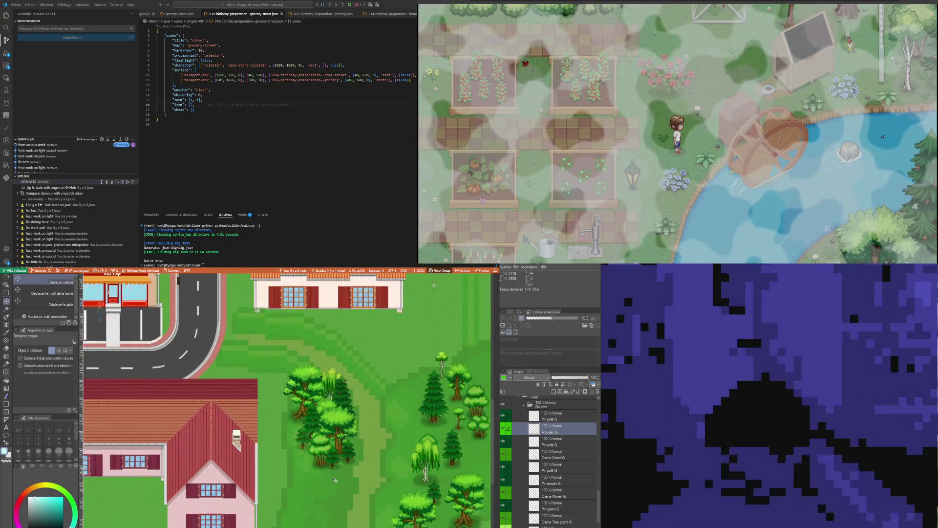
scroll(318, 455, up, 2)
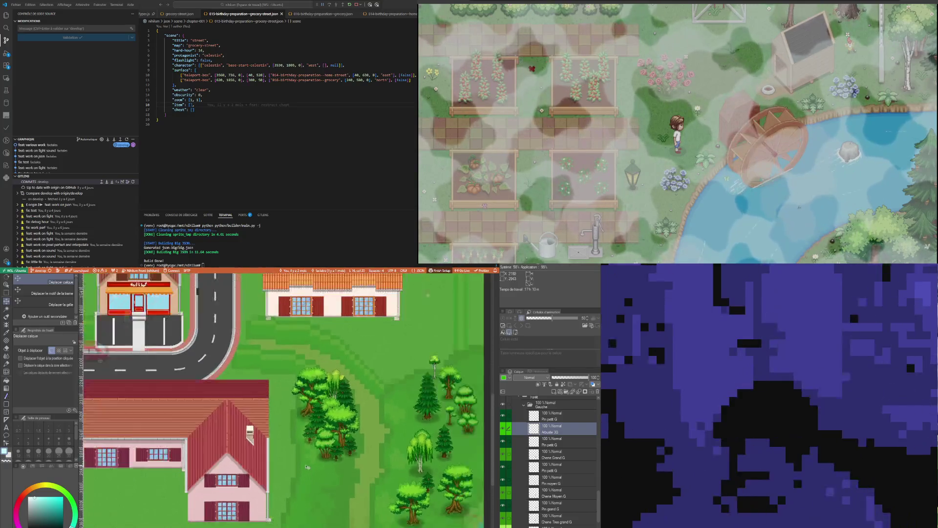
scroll(319, 485, up, 1)
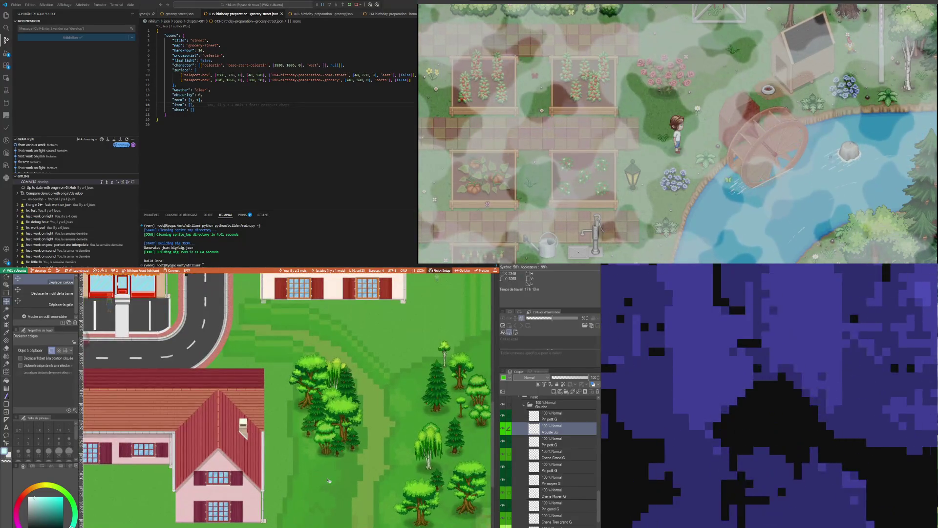
scroll(329, 480, down, 1)
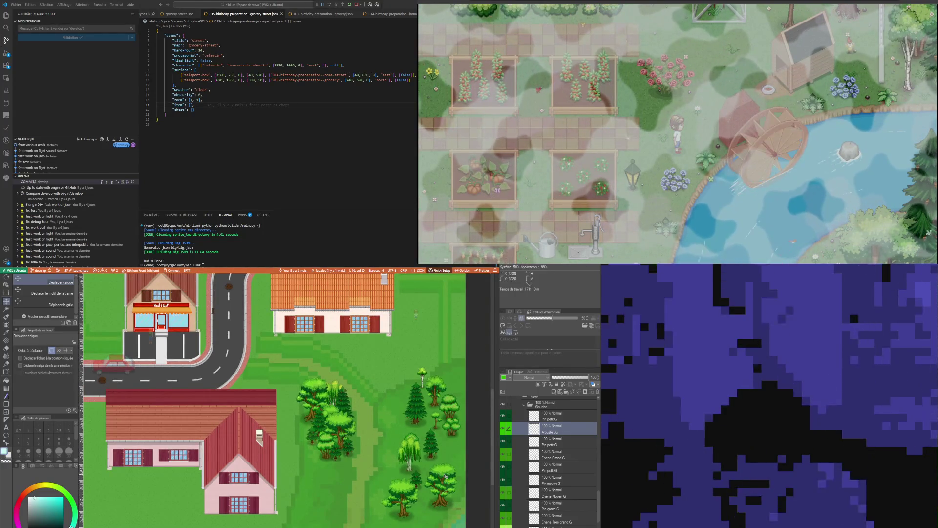
scroll(583, 510, down, 1)
scroll(583, 510, down, 1)
click(575, 494)
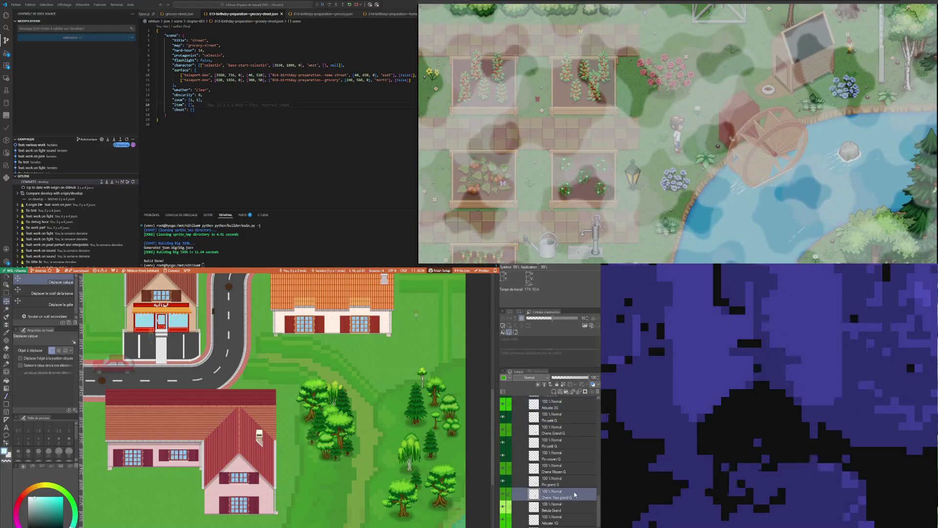
Put Chene Tres grand G at the top of Gauche and move the oak lower in the cluster
scroll(552, 433, up, 3)
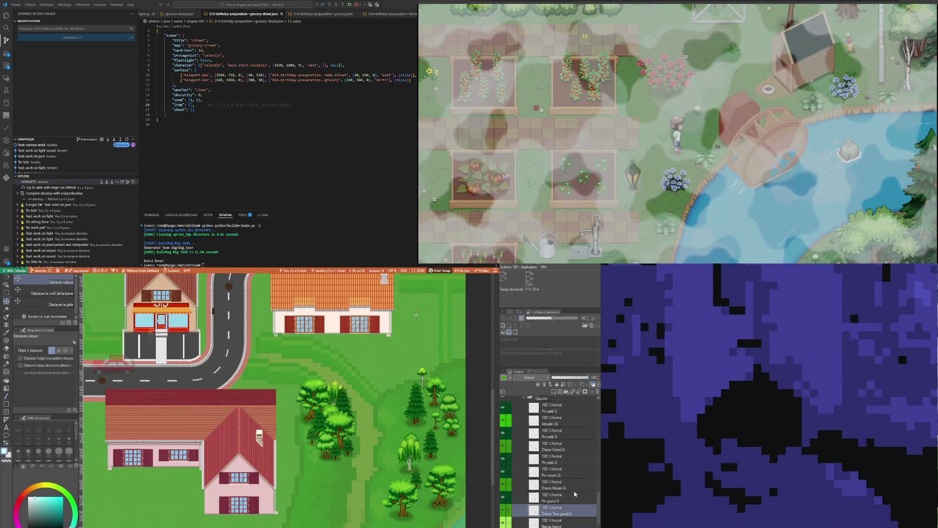
drag(553, 433, 553, 430)
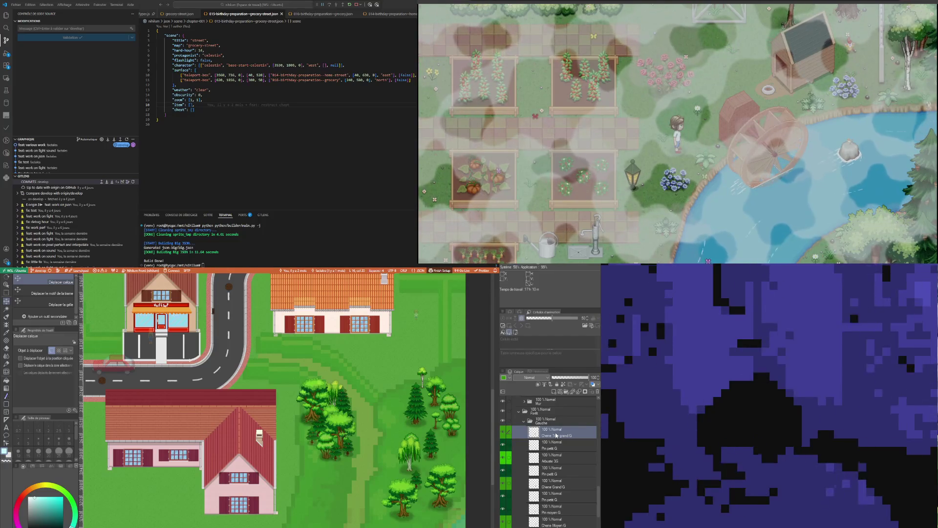
mouse_move(322, 404)
mouse_down()
mouse_move(326, 465)
mouse_move(308, 486)
mouse_up()
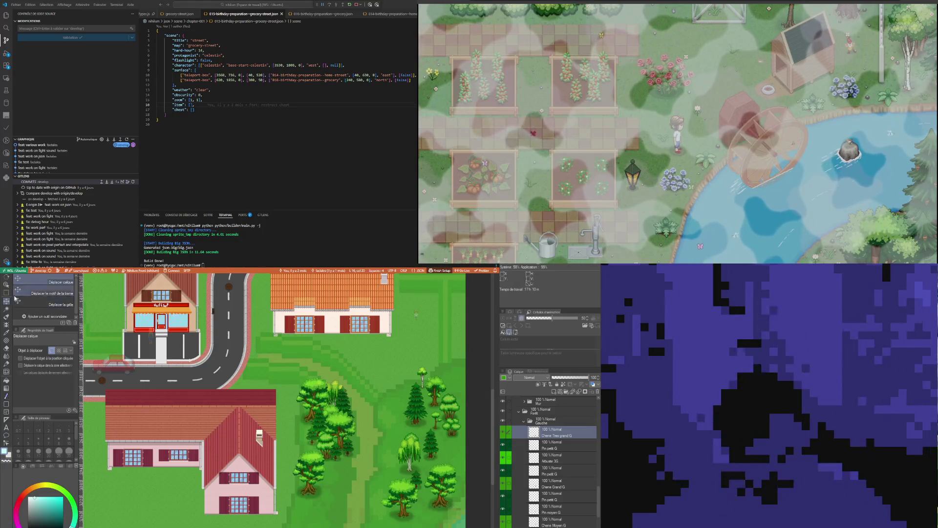
Rectangle-select the area around the lower trees, transform it, and confirm with OK
key(m)
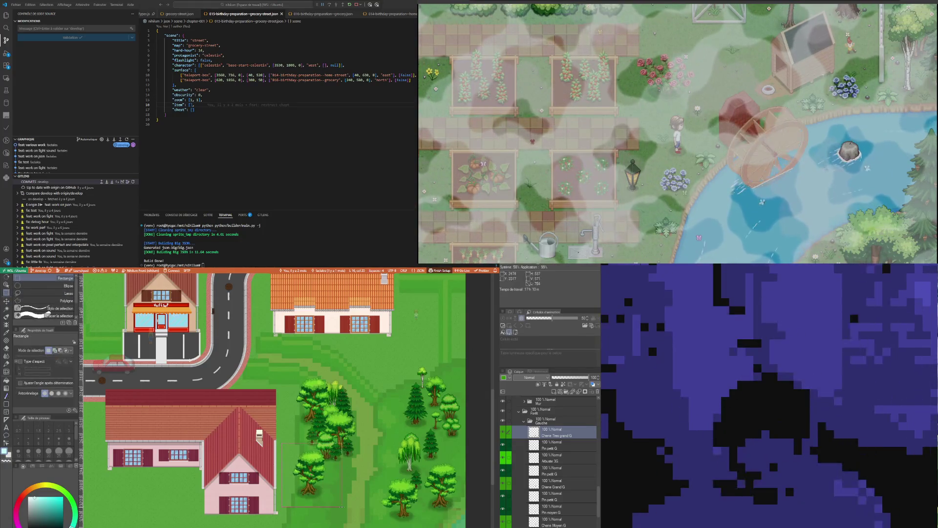
drag(342, 507, 338, 513)
click(346, 522)
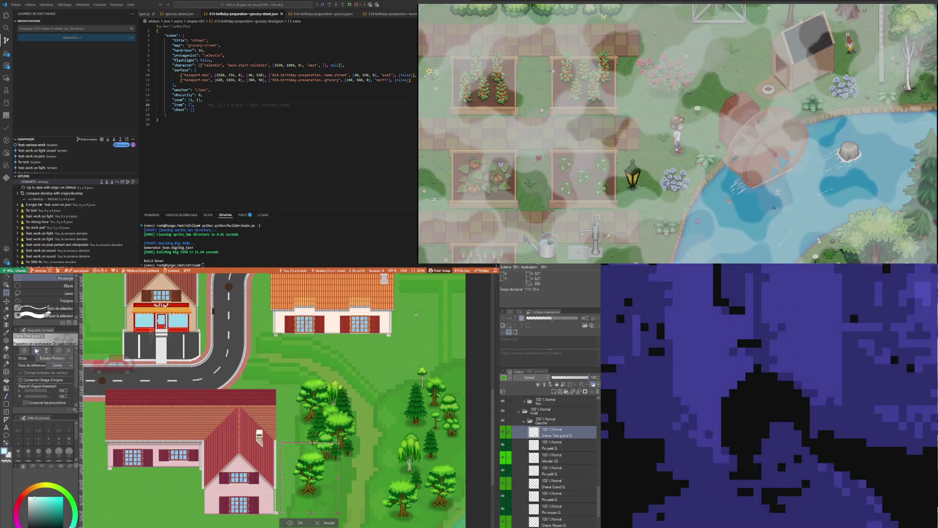
click(294, 523)
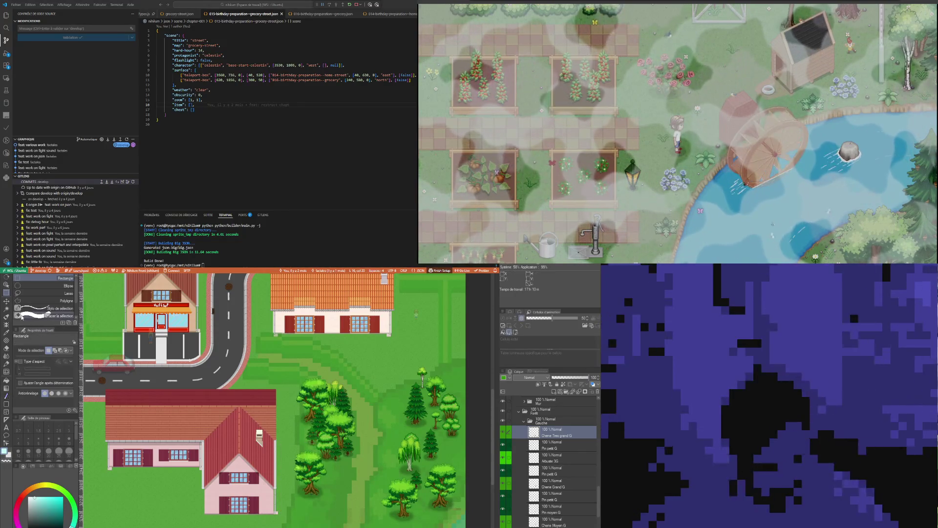
click(7, 303)
scroll(334, 463, up, 3)
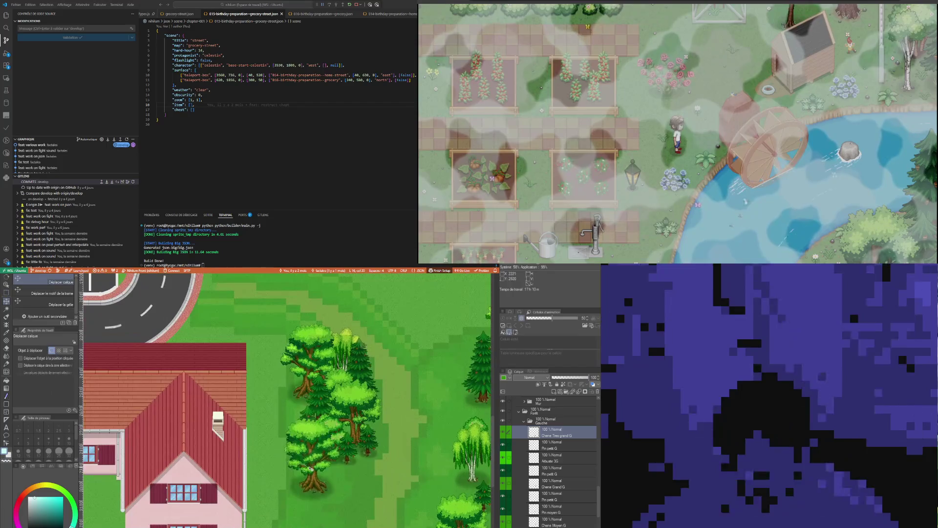
Shift the large oak left and slightly up on the grass
mouse_move(334, 464)
mouse_down()
mouse_move(271, 482)
mouse_move(311, 460)
mouse_up()
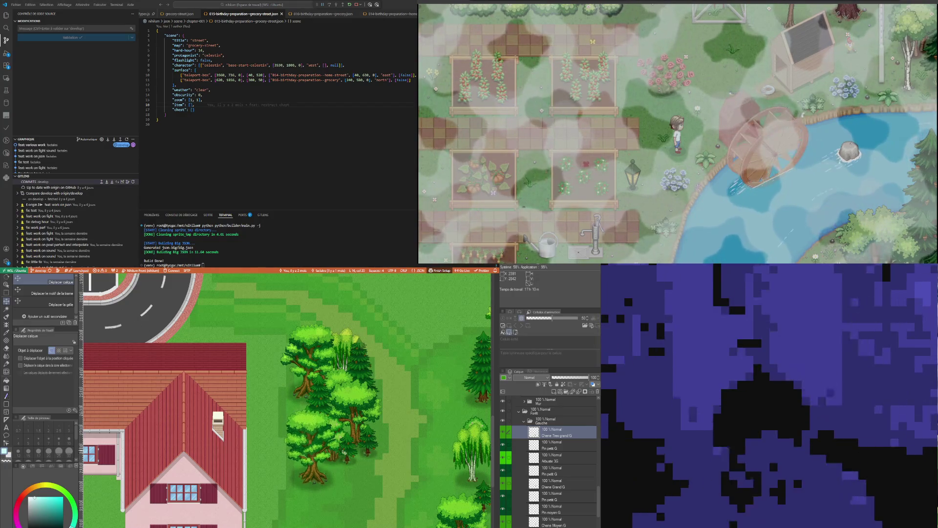
scroll(343, 452, down, 2)
scroll(342, 464, up, 3)
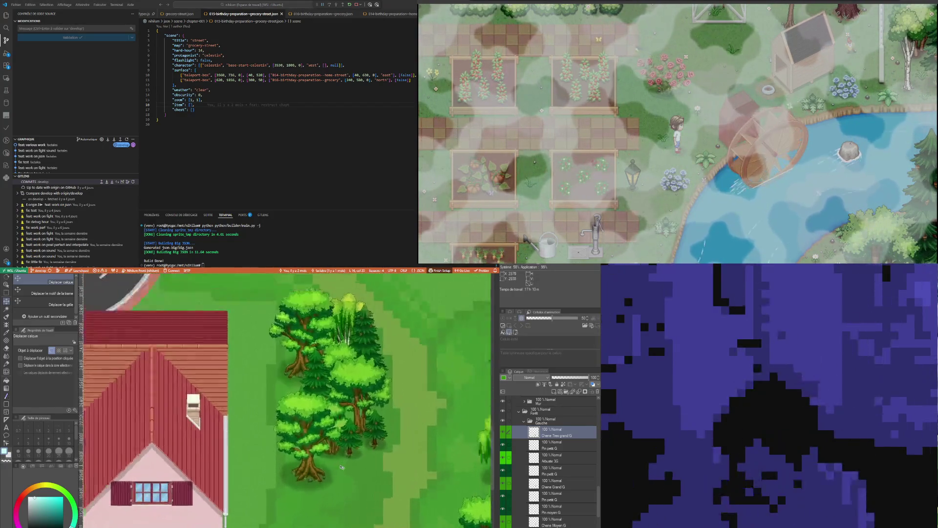
scroll(341, 467, up, 1)
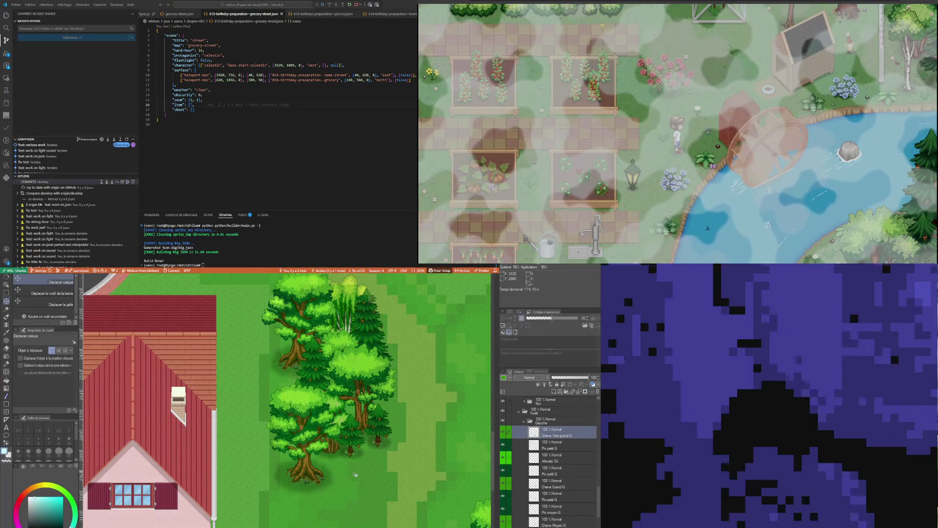
scroll(356, 474, down, 1)
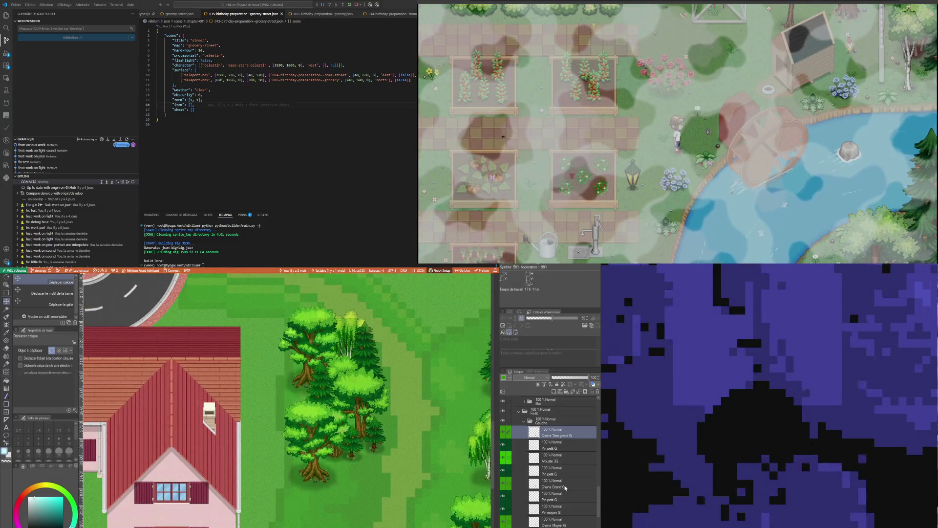
Move Chene Moyen G to the top of Gauche and place that oak beside the pine
click(564, 487)
scroll(565, 487, down, 1)
scroll(393, 449, down, 5)
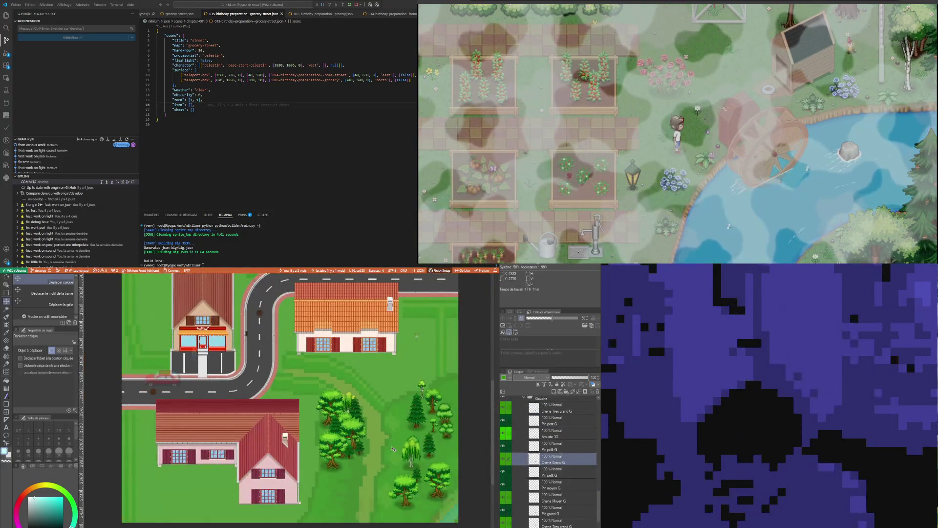
scroll(393, 449, up, 3)
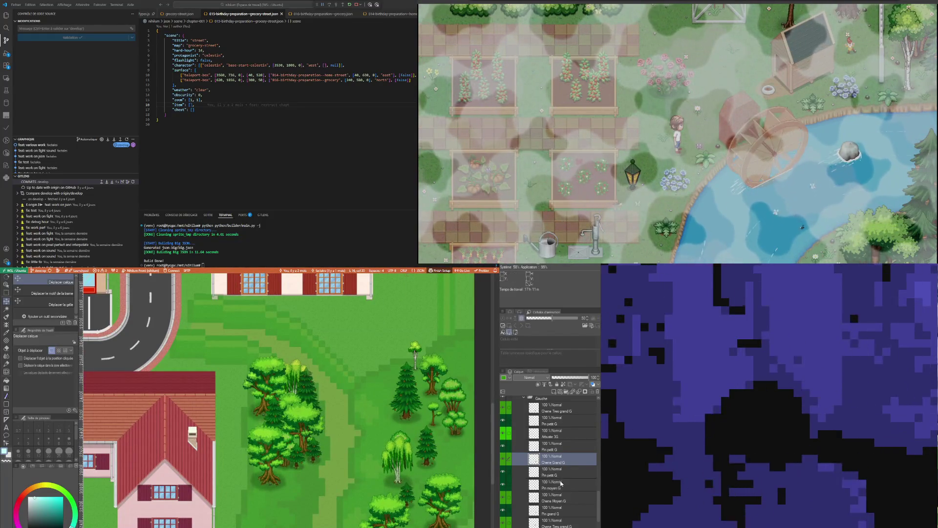
scroll(557, 489, down, 5)
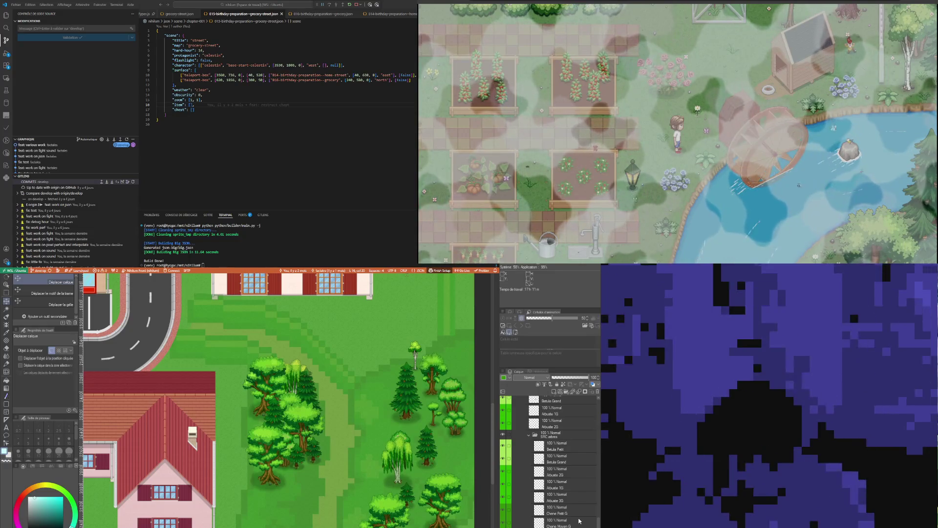
scroll(561, 515, up, 1)
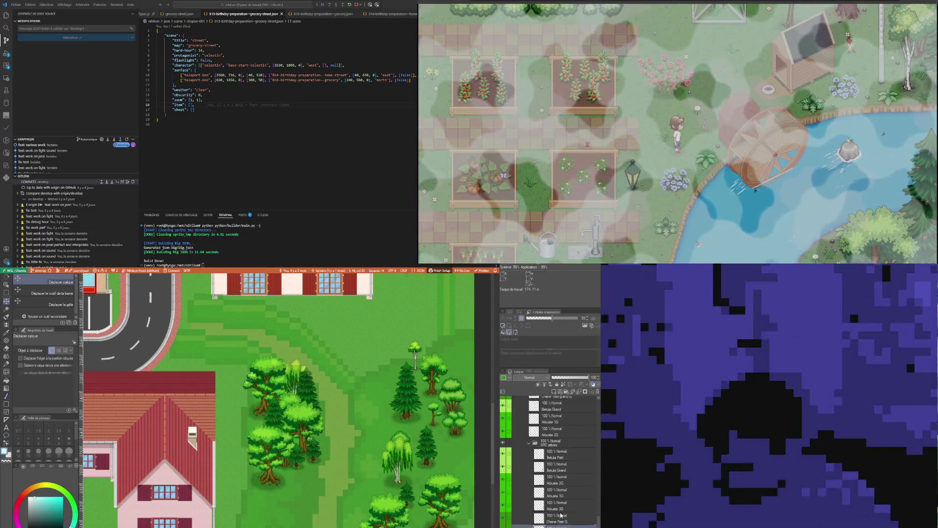
scroll(560, 515, up, 5)
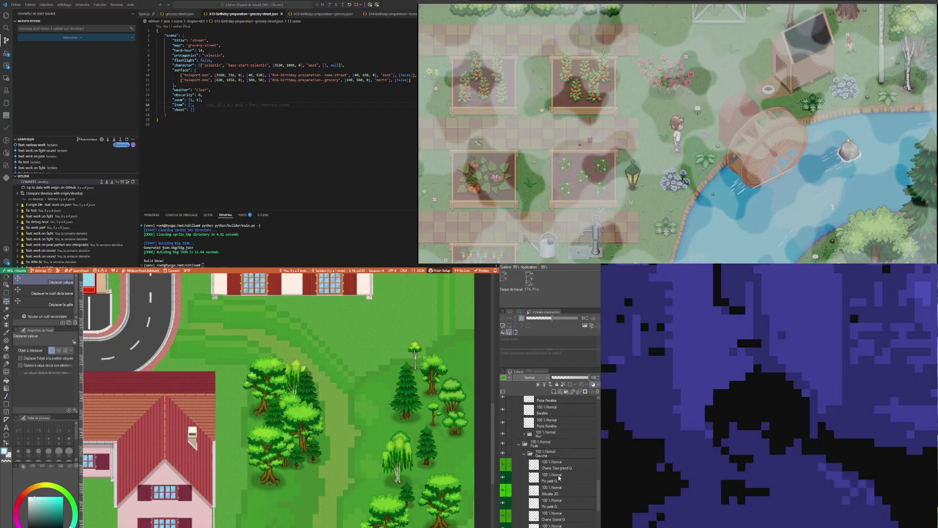
drag(559, 478, 548, 476)
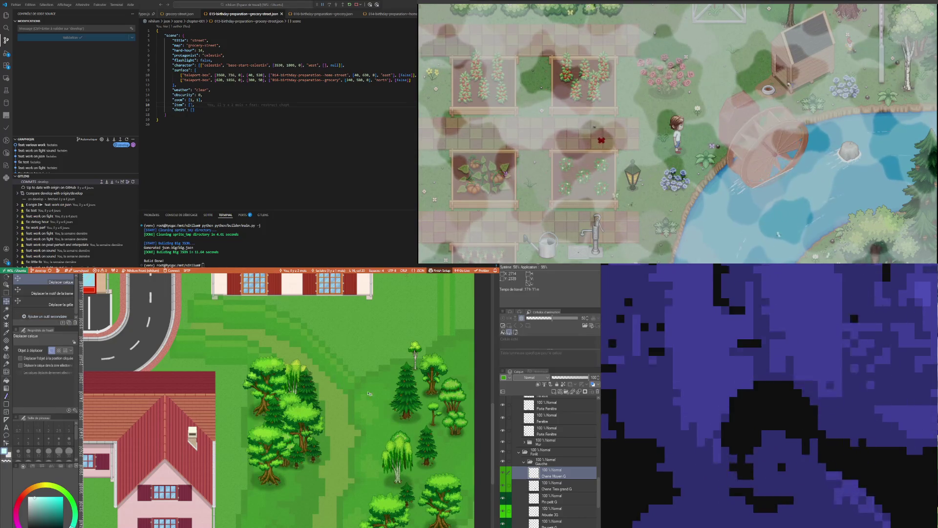
mouse_move(372, 484)
mouse_down()
mouse_move(360, 470)
mouse_move(280, 488)
mouse_up()
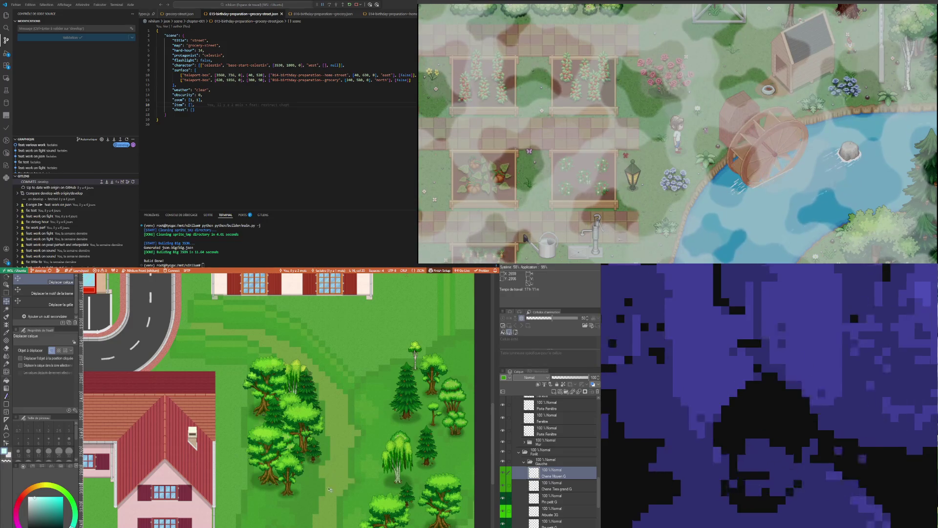
Select the Gauche tree layers, ending on Pin moyen G, and paste a copy of the large pine
scroll(281, 488, up, 2)
scroll(562, 508, down, 5)
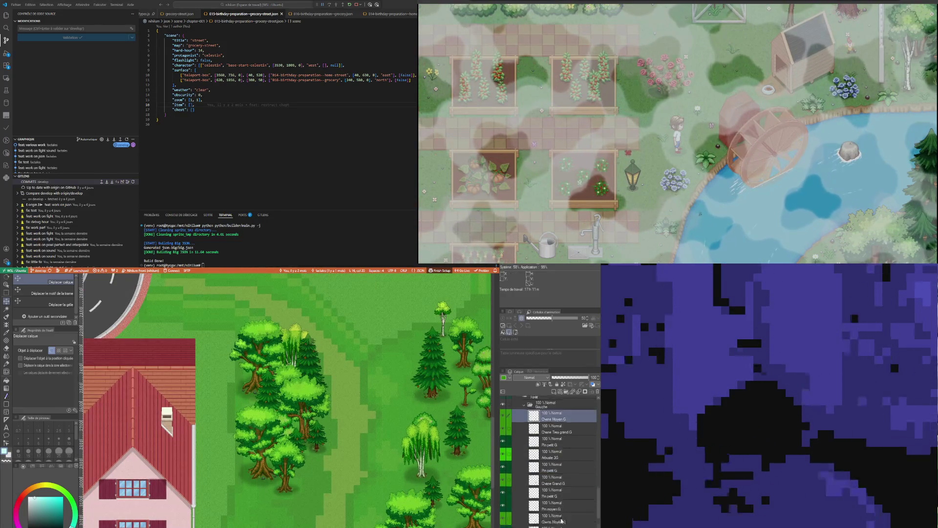
scroll(564, 515, down, 4)
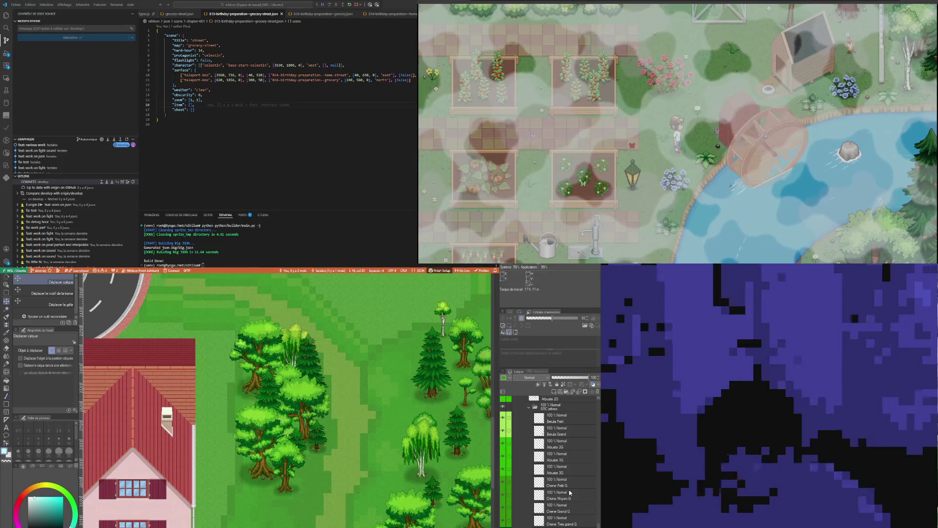
click(567, 493)
scroll(567, 492, up, 1)
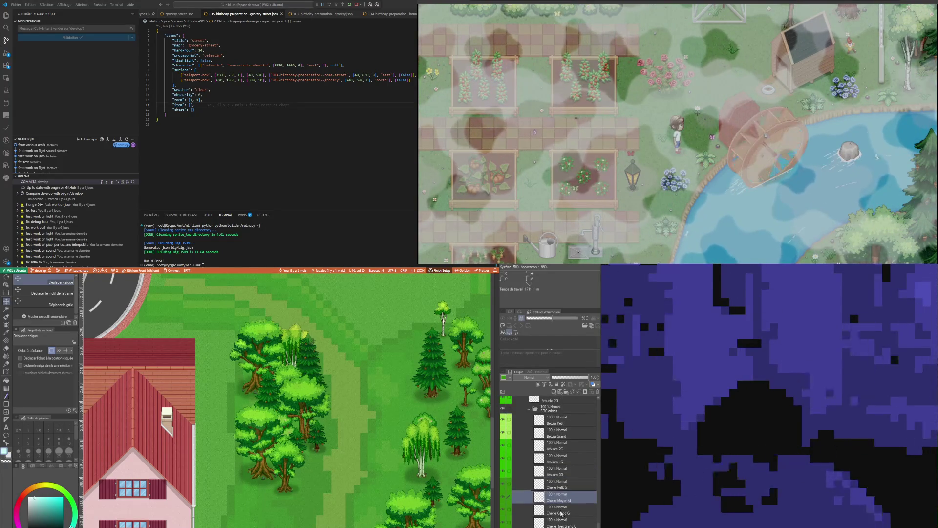
click(550, 449)
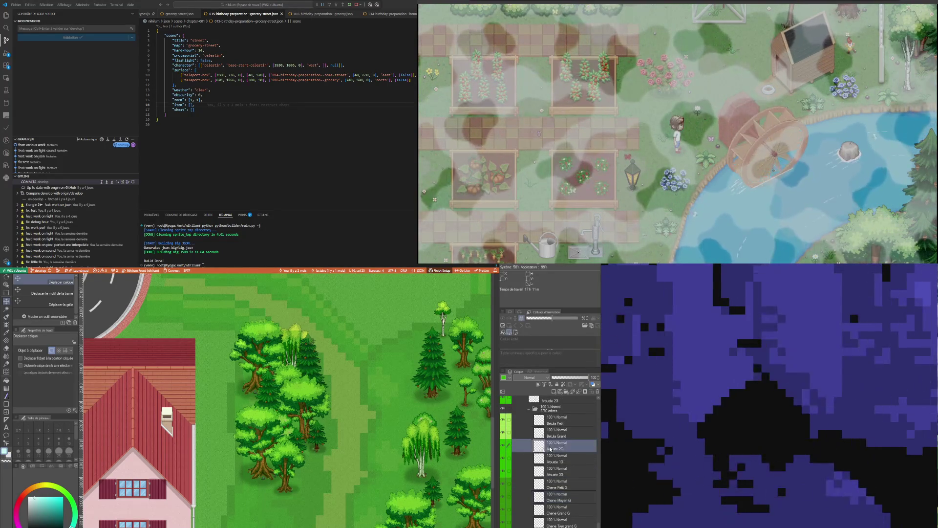
click(557, 496)
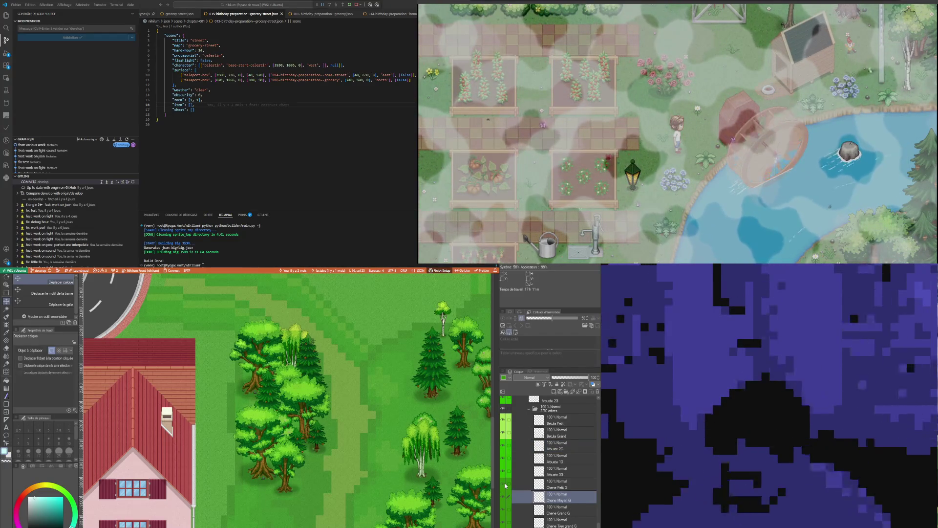
click(562, 462)
scroll(548, 478, up, 1)
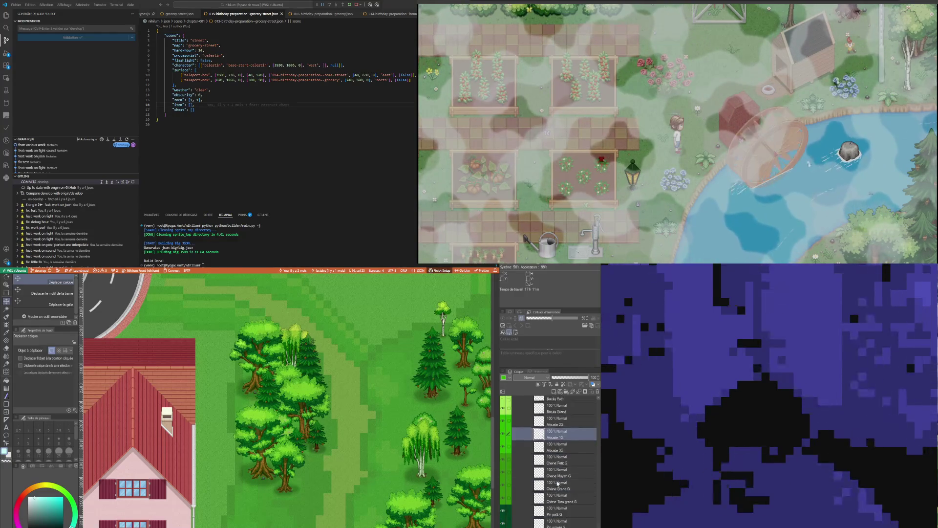
scroll(432, 457, down, 3)
scroll(469, 458, up, 1)
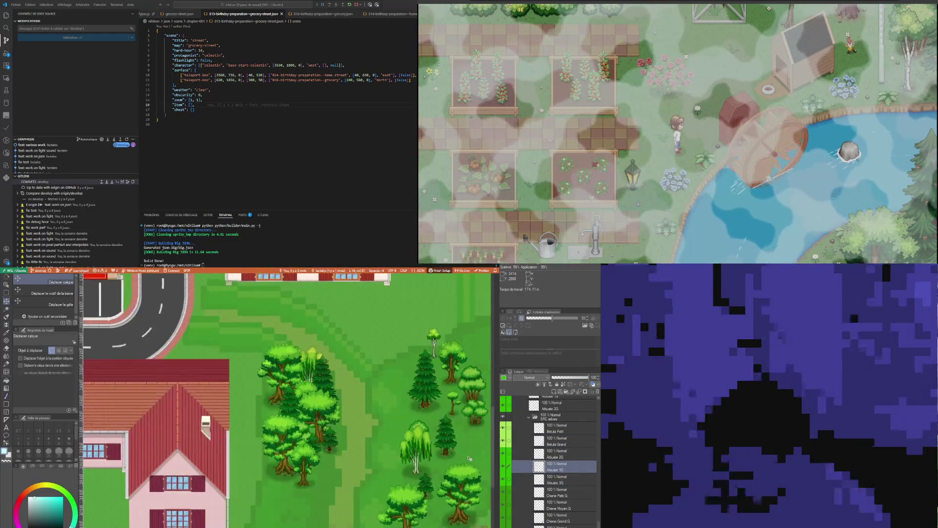
scroll(558, 481, down, 3)
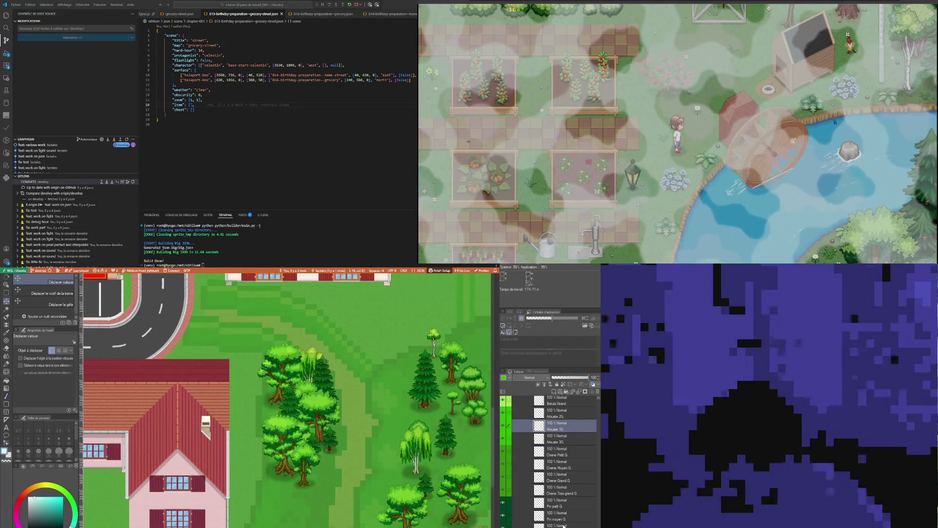
click(566, 519)
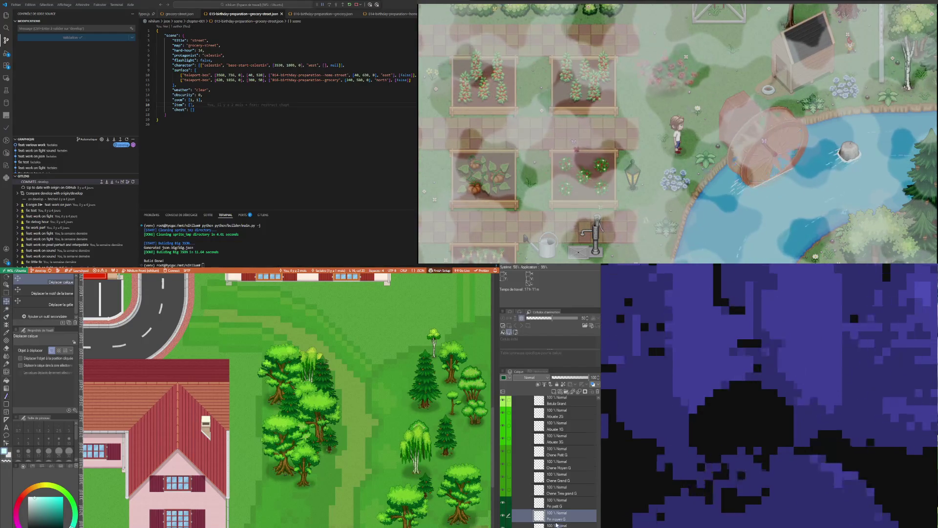
scroll(557, 525, up, 3)
scroll(561, 507, down, 5)
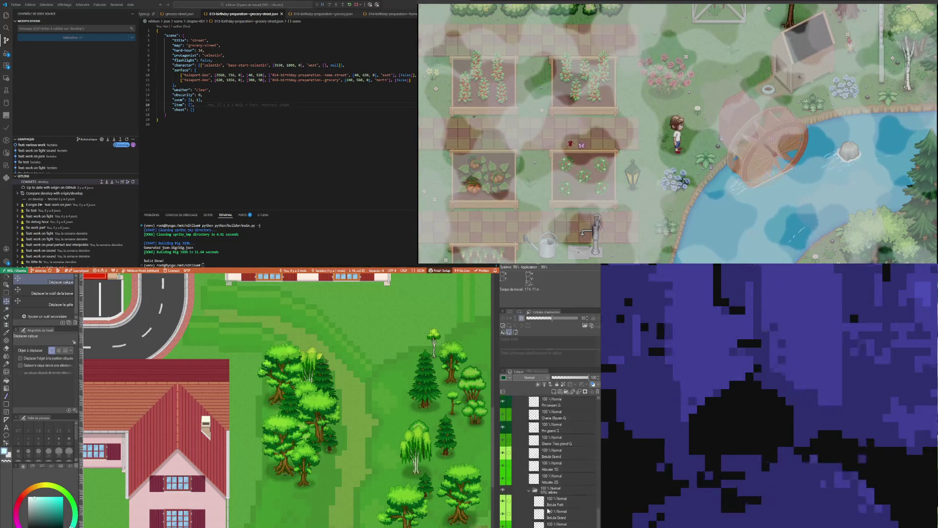
scroll(557, 484, up, 3)
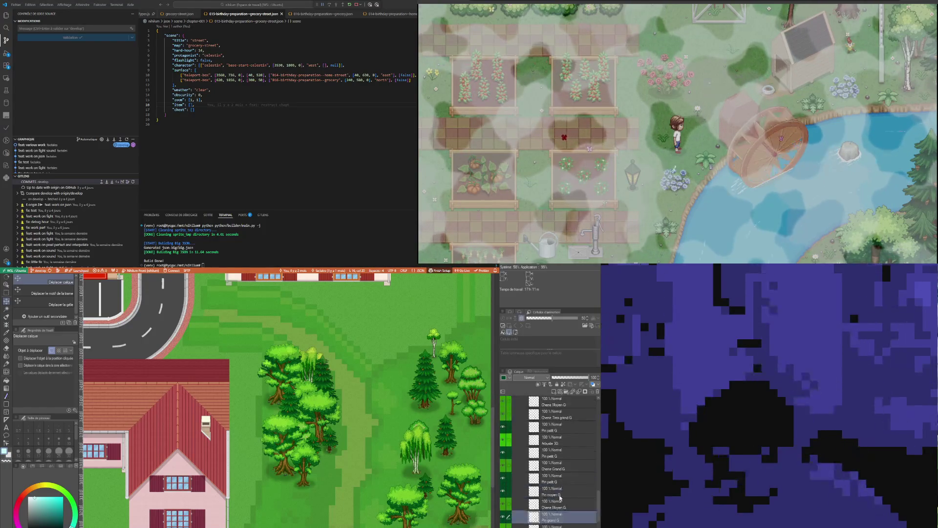
key(ctrl+v)
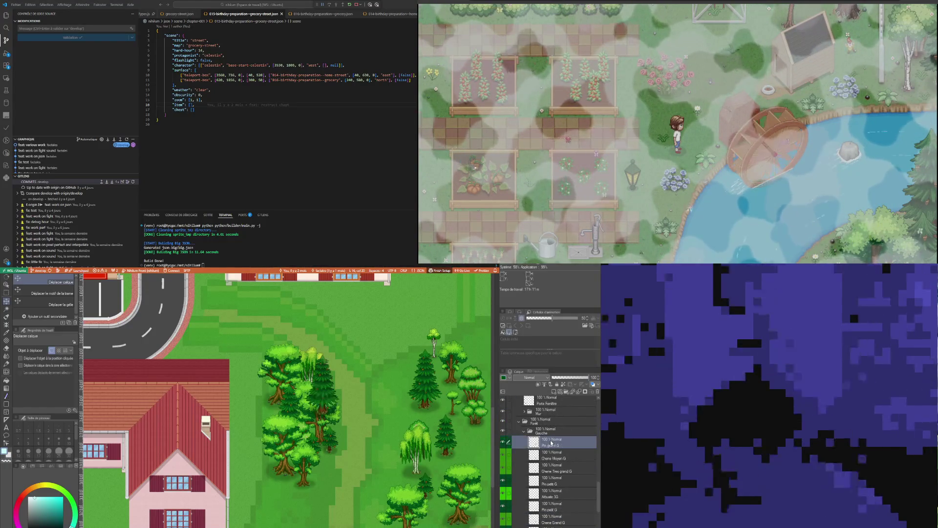
Move the pasted large pine down and left into the left tree cluster
drag(341, 408, 329, 486)
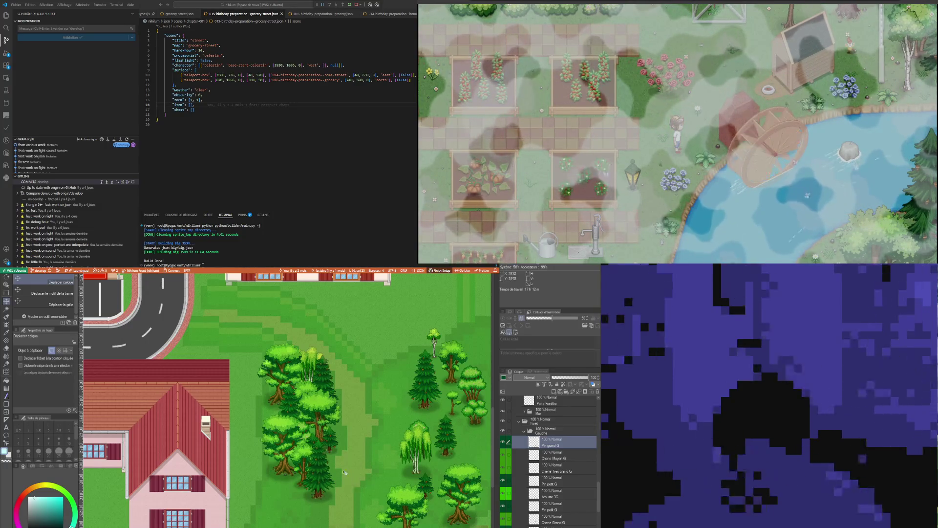
drag(325, 482, 297, 483)
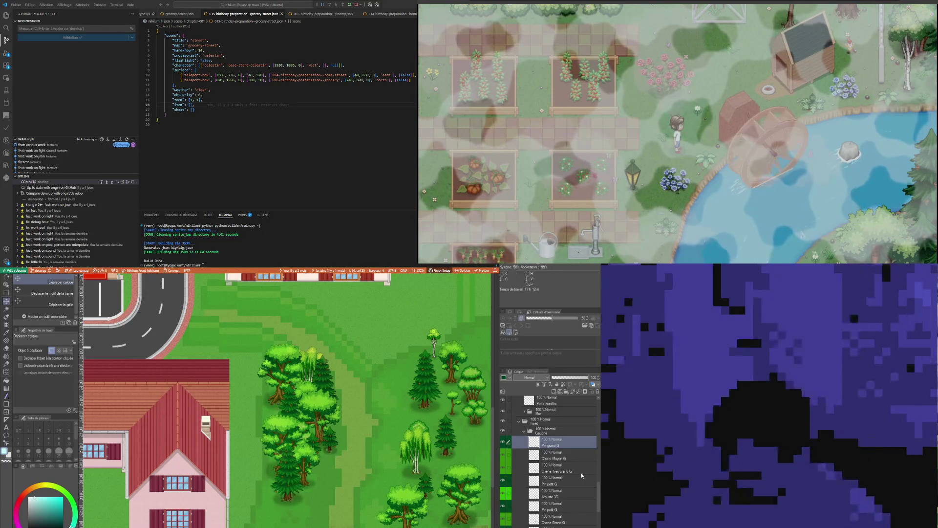
click(564, 456)
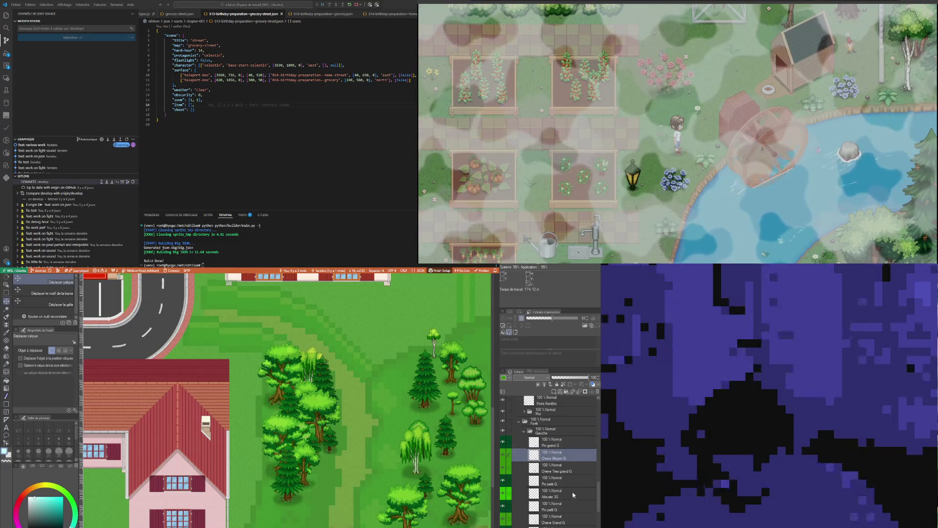
scroll(567, 501, down, 3)
Move Pin moyen G to the top of Gauche and shift the medium pine up-right
click(557, 508)
scroll(556, 501, up, 3)
drag(557, 445, 557, 440)
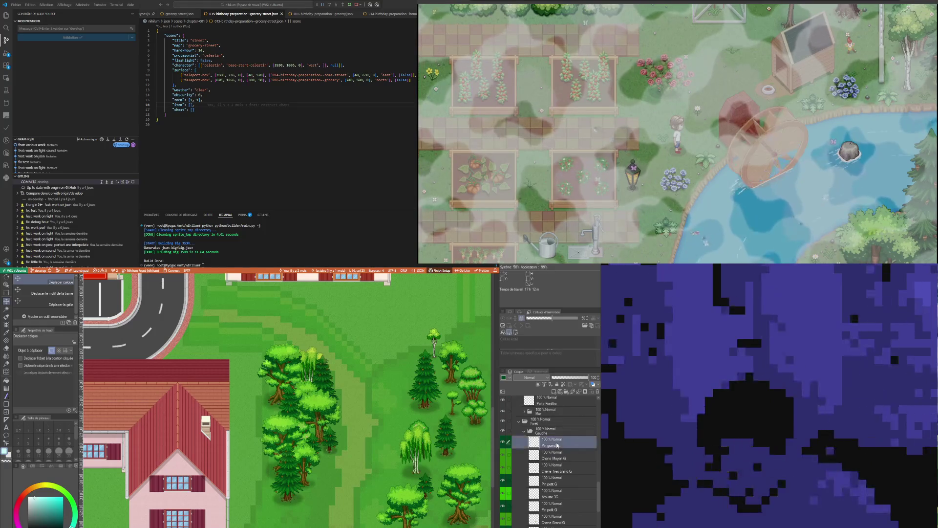
drag(317, 482, 327, 464)
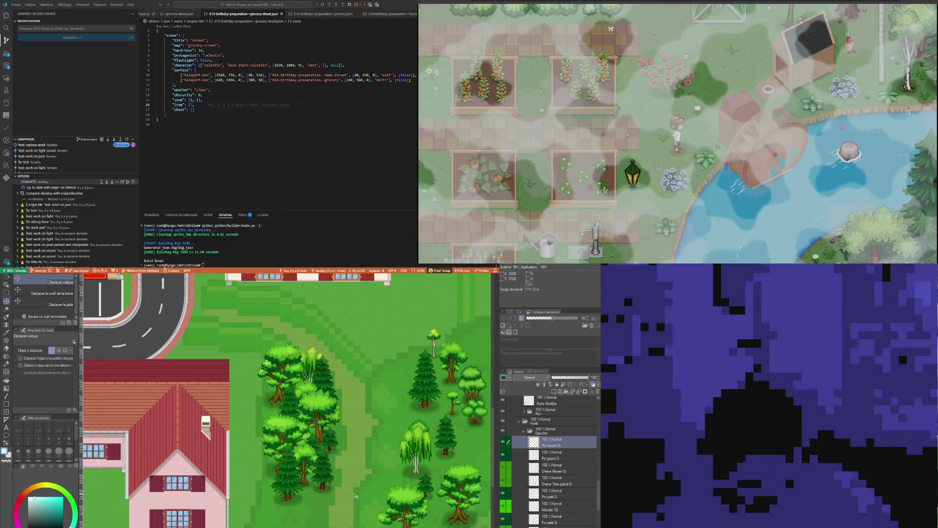
Select the Pin grand G layer in the Gauche folder
scroll(313, 489, down, 1)
scroll(292, 516, up, 2)
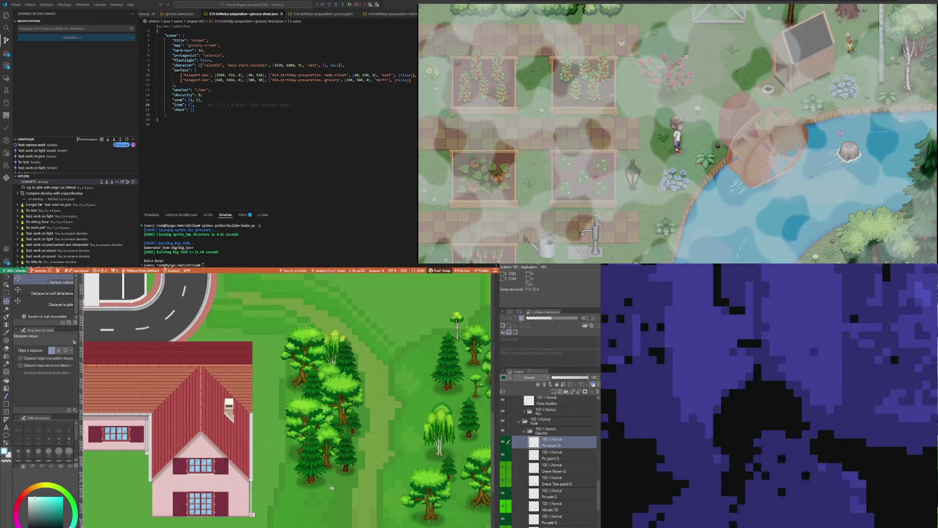
scroll(332, 487, down, 2)
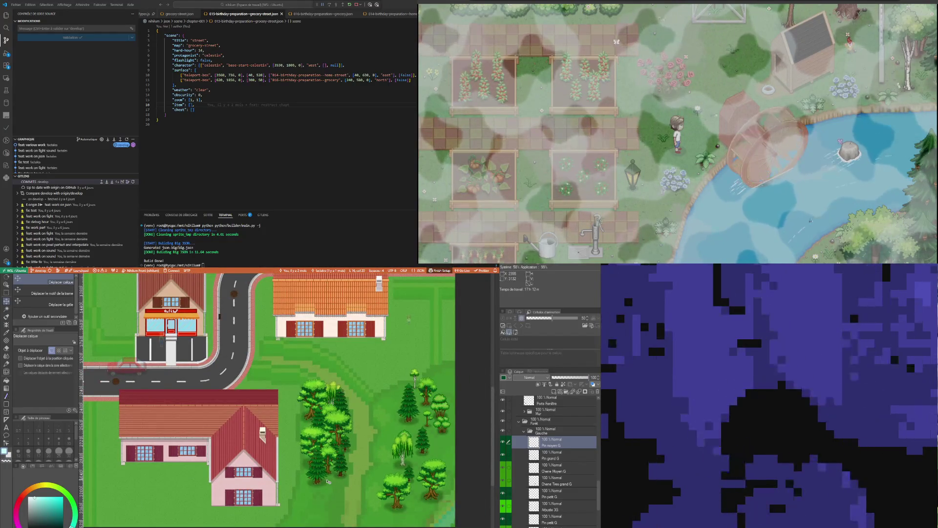
scroll(328, 482, up, 2)
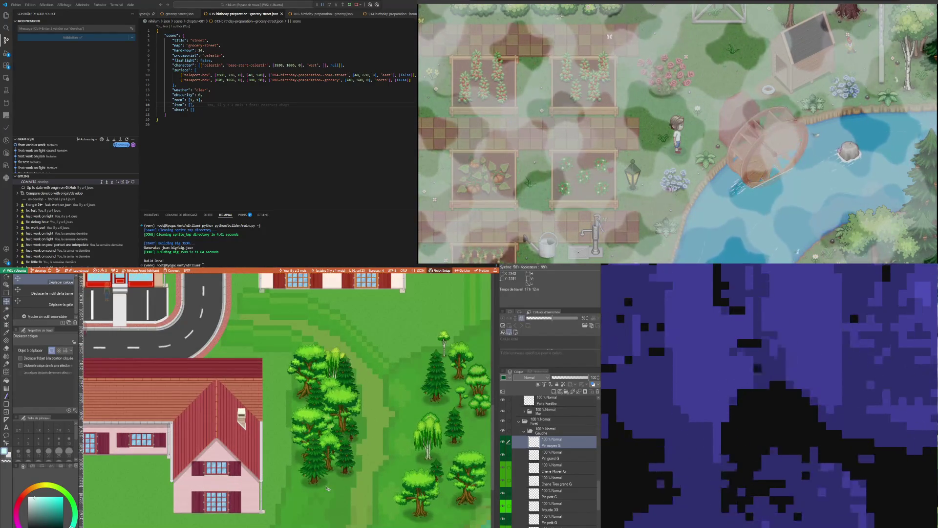
scroll(327, 487, down, 1)
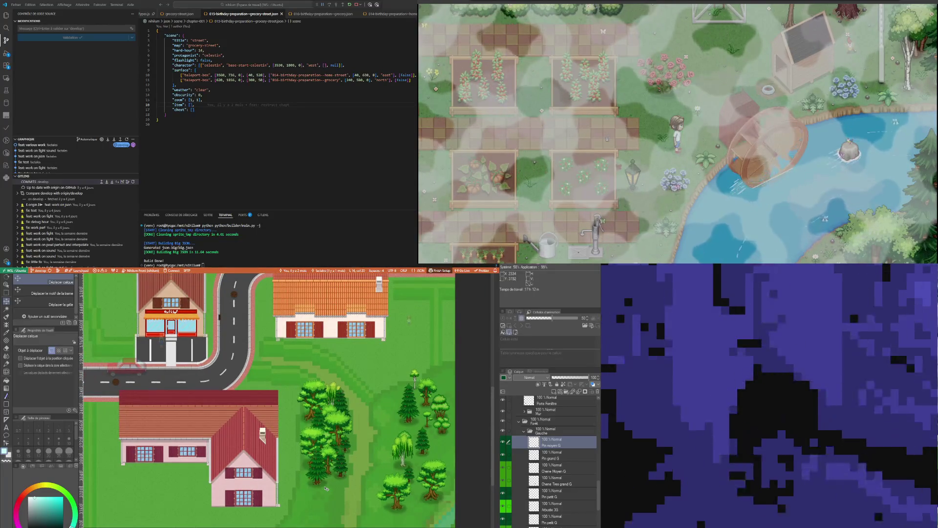
scroll(325, 487, down, 1)
scroll(325, 488, up, 2)
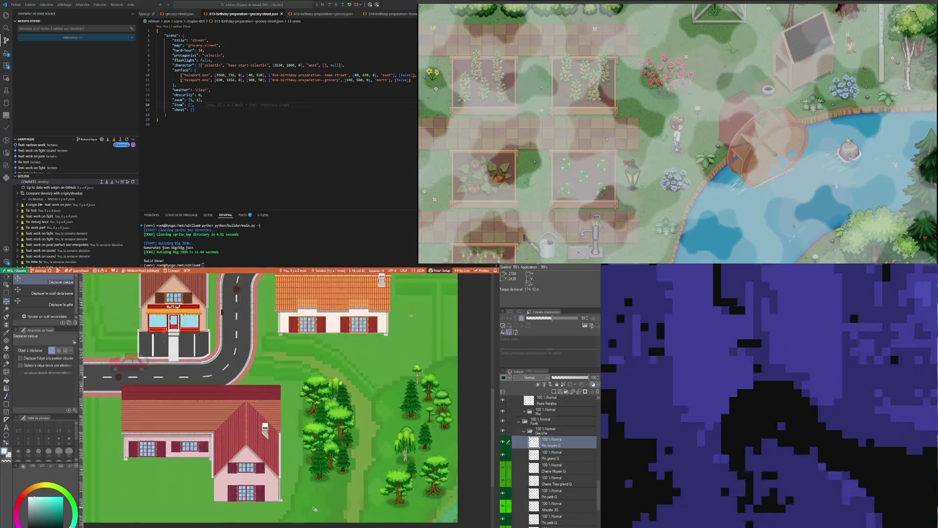
click(549, 455)
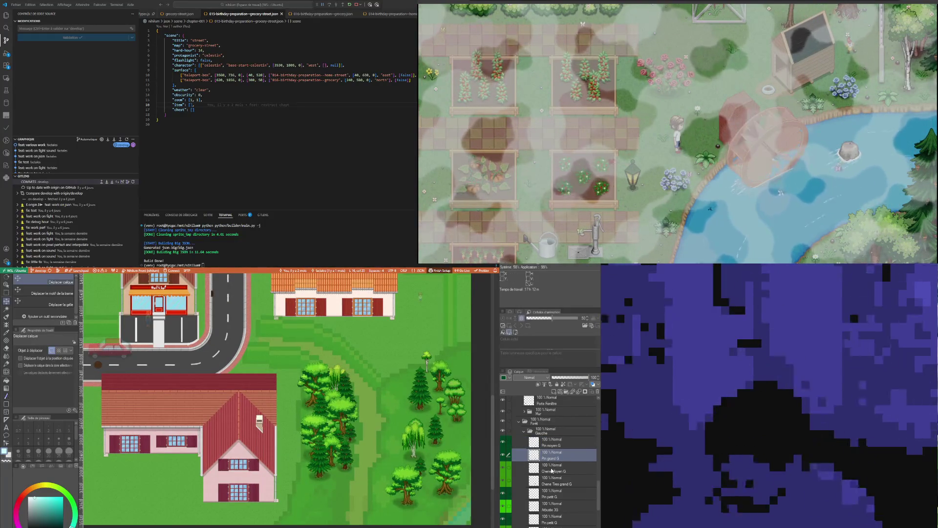
Rename the Gauche folder to Gauche Haut
click(547, 433)
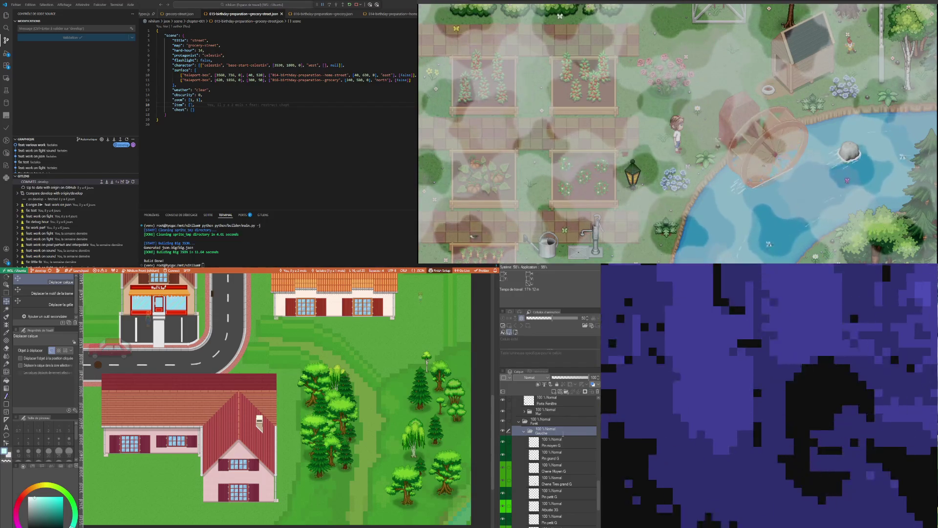
text(Haut)
key(Return)
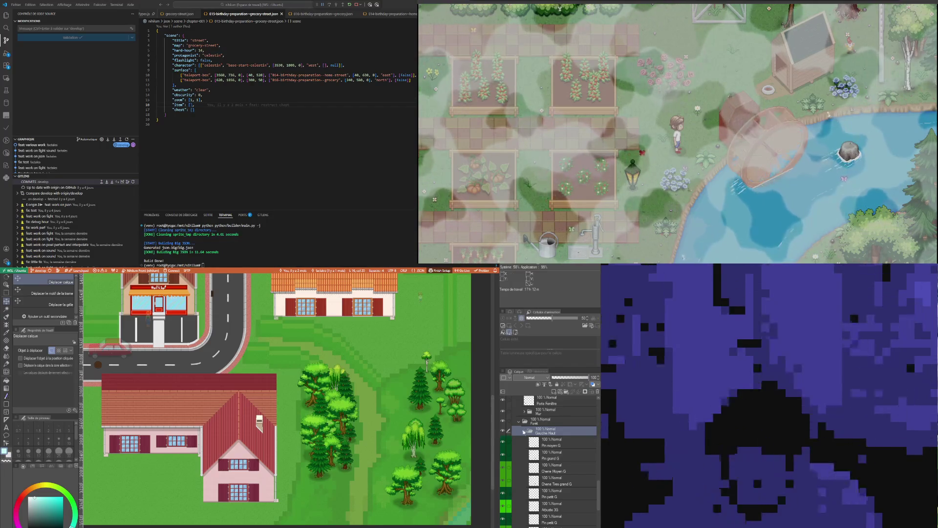
scroll(341, 422, down, 1)
scroll(341, 421, down, 1)
scroll(340, 422, down, 1)
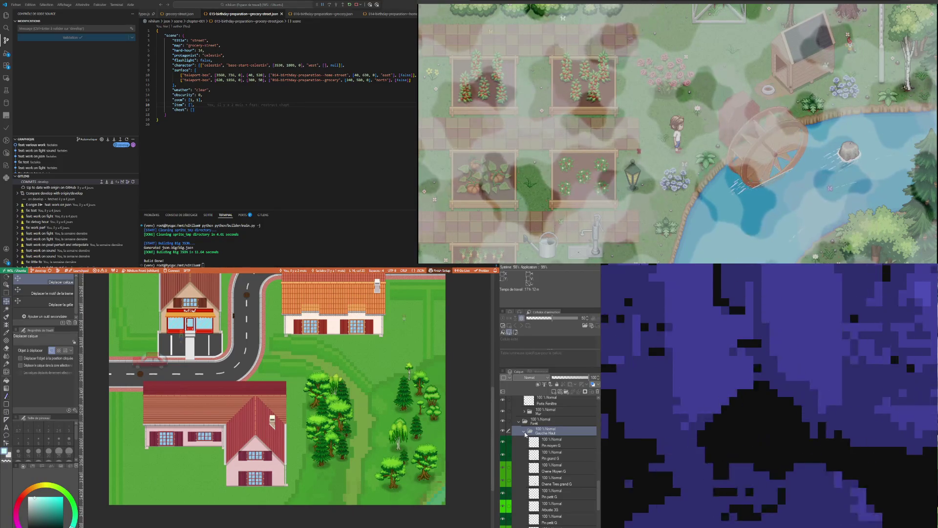
scroll(527, 436, up, 3)
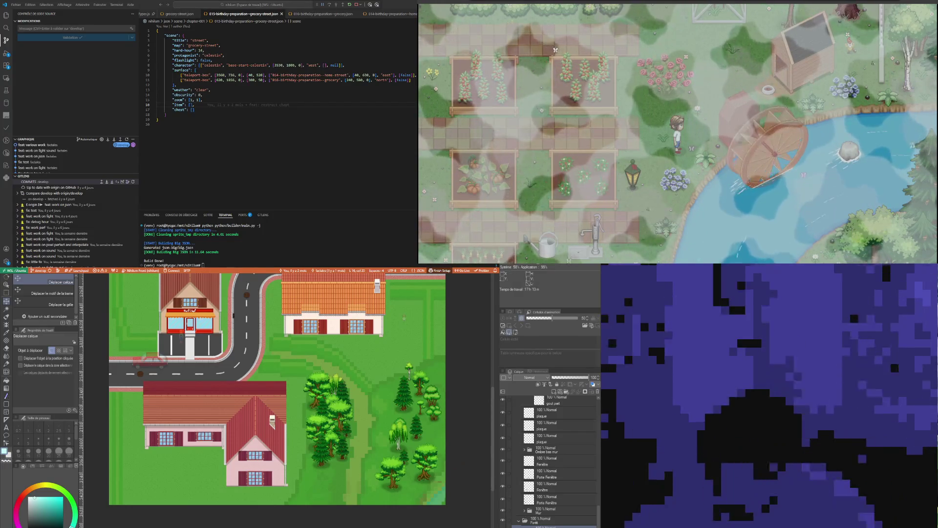
Reorganize the tree folders in the Layers panel and collapse an expanded folder
scroll(411, 482, up, 1)
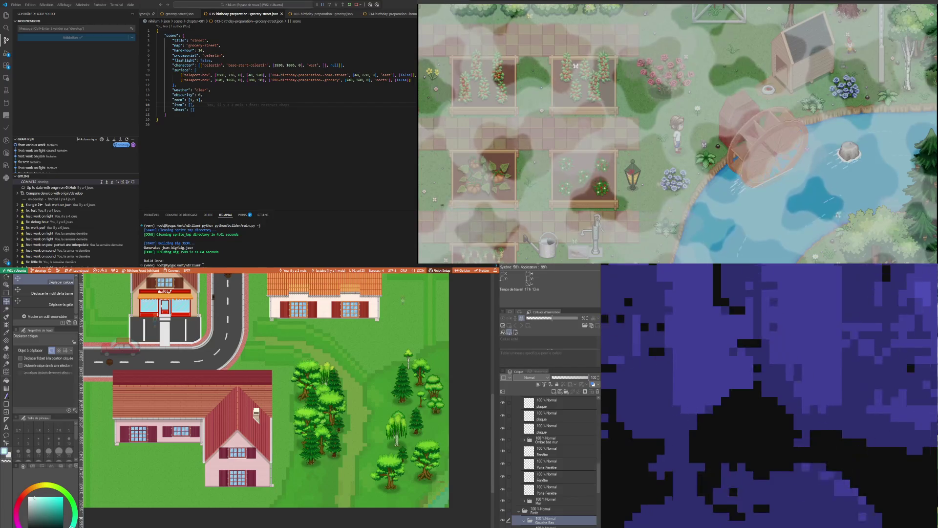
scroll(550, 460, down, 5)
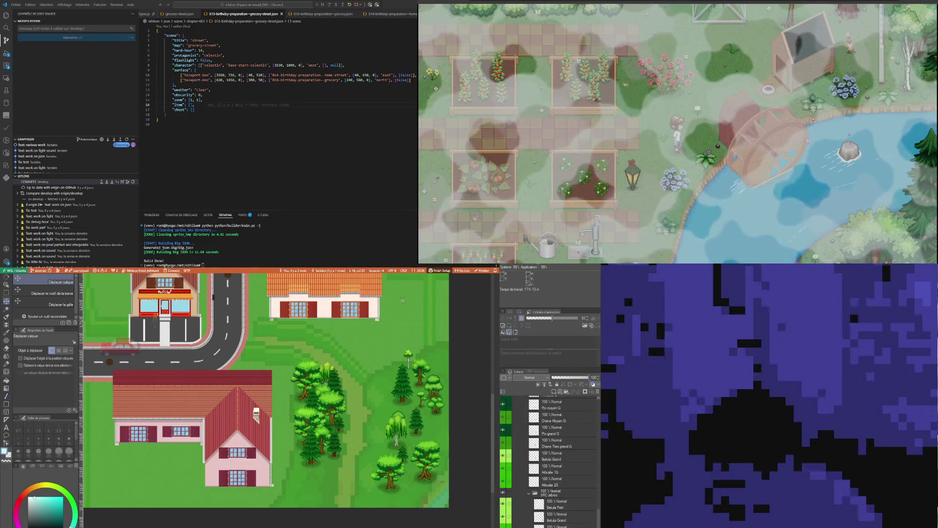
scroll(544, 504, up, 2)
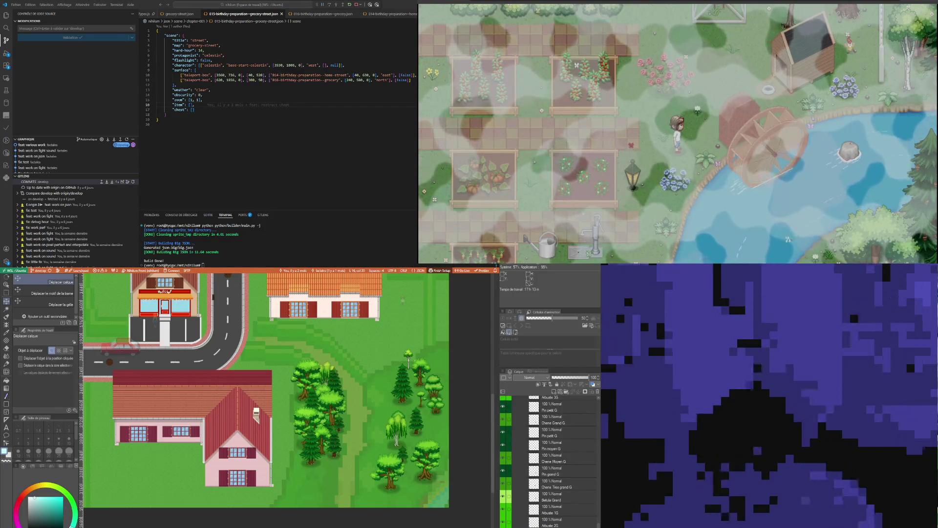
mouse_move(544, 393)
mouse_down()
mouse_move(555, 386)
mouse_move(557, 440)
mouse_move(561, 431)
mouse_up()
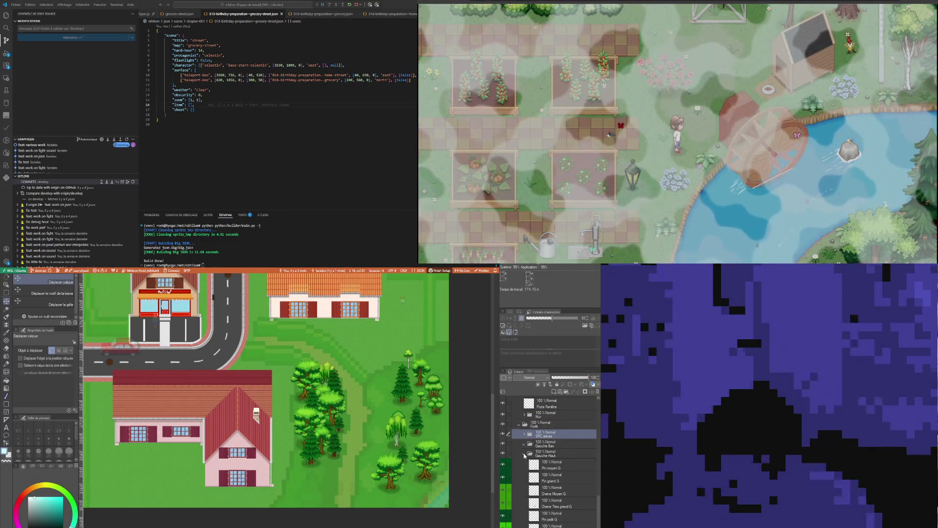
click(525, 455)
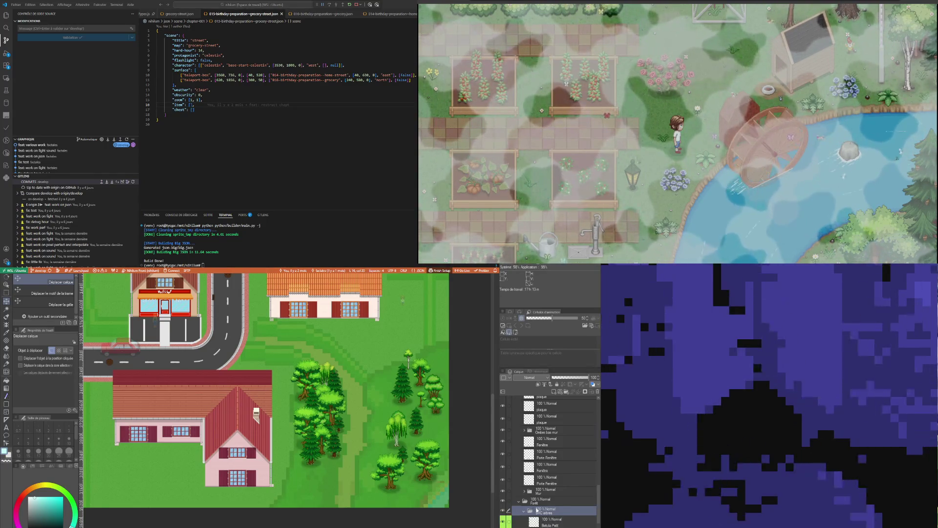
Select the tree layer inside Gauche Bas and move the willow copy lower-left in the cluster
scroll(537, 510, down, 4)
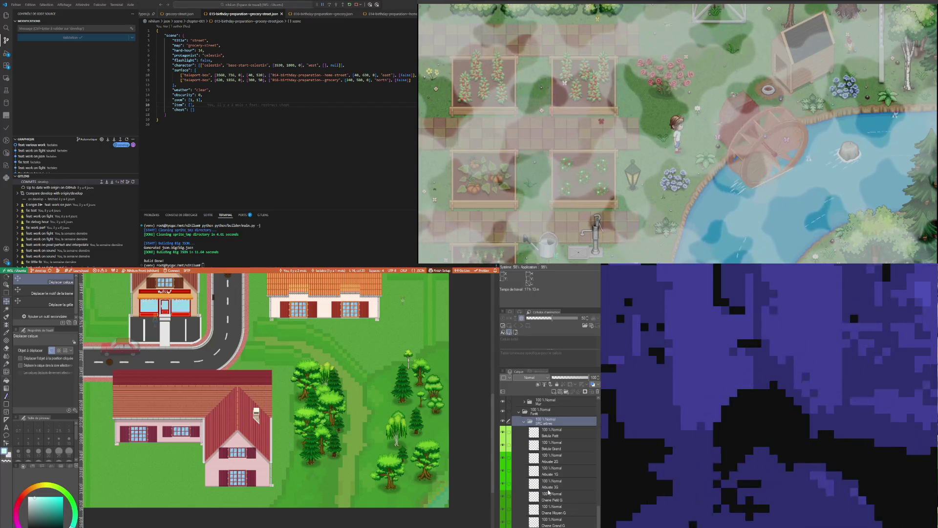
click(552, 486)
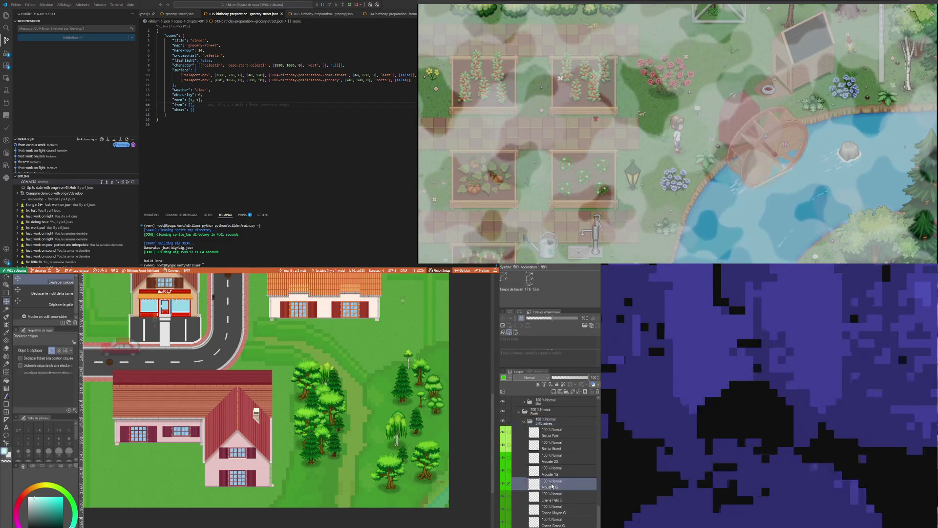
click(553, 448)
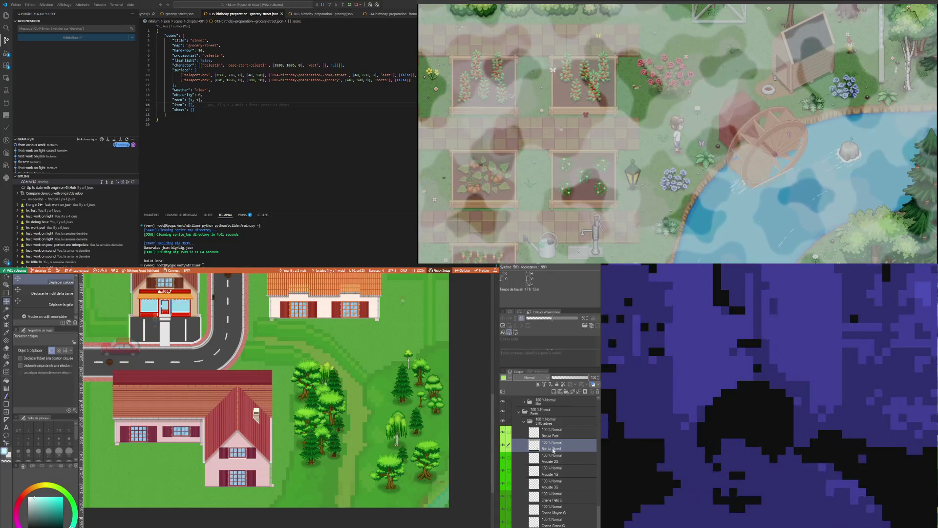
scroll(554, 494, down, 3)
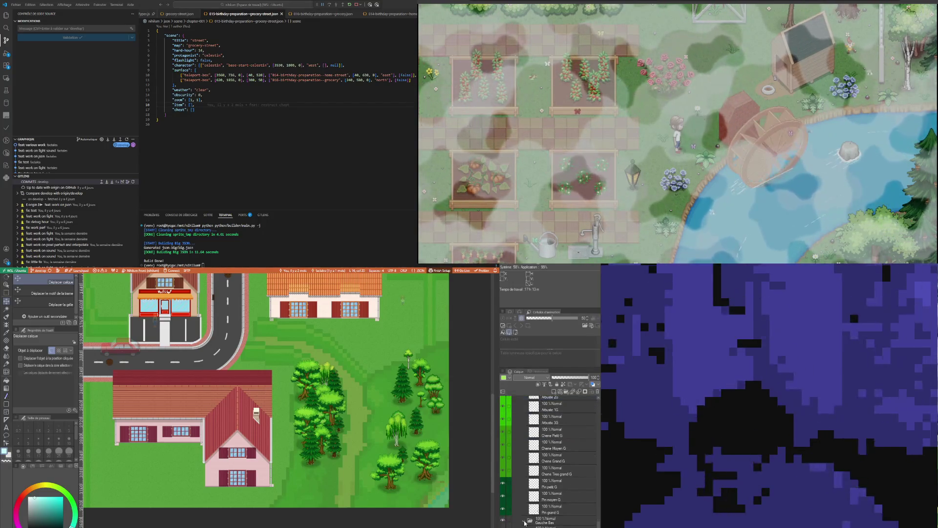
click(543, 522)
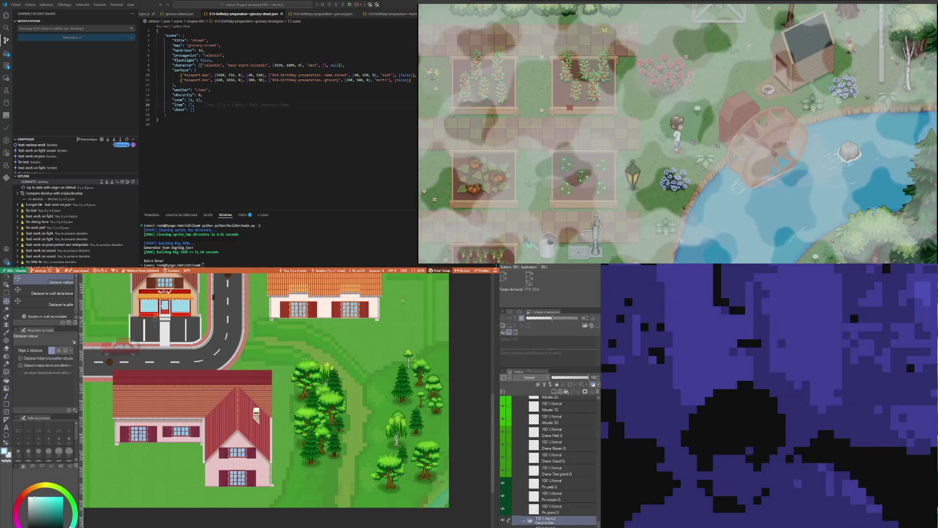
click(553, 527)
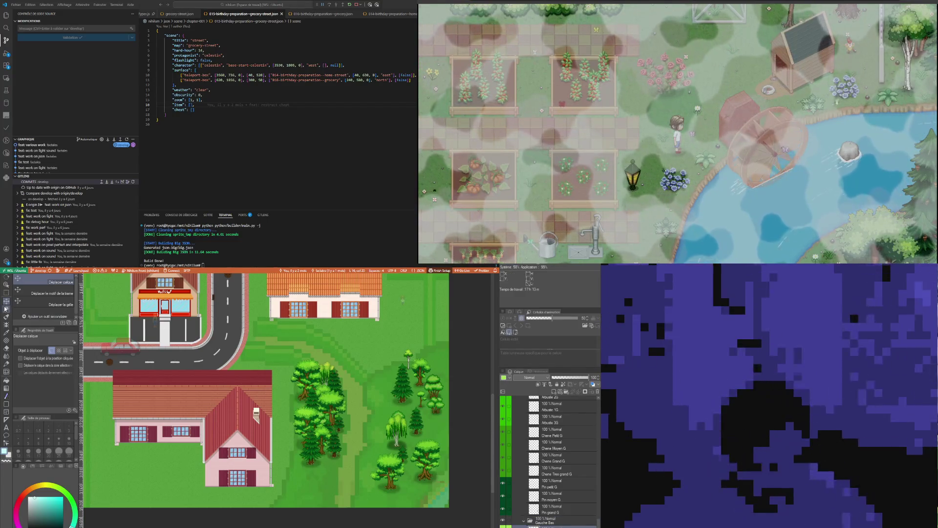
mouse_move(395, 430)
mouse_down()
mouse_move(306, 468)
mouse_move(331, 460)
mouse_up()
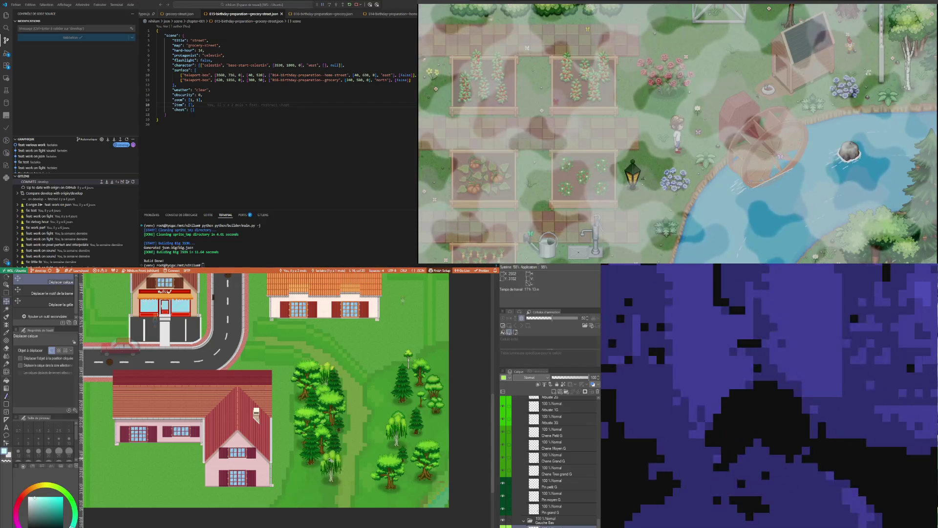
click(6, 293)
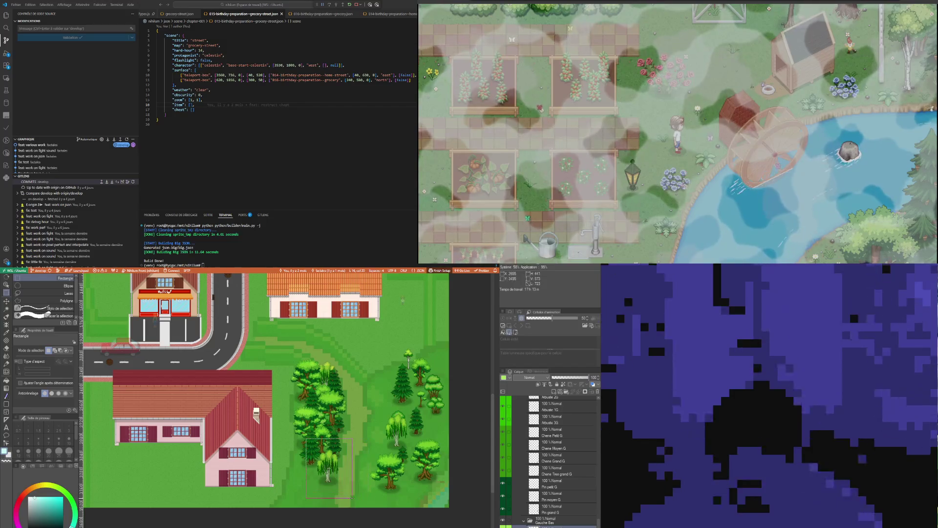
Flip the copied willow horizontally with Transform, then clear the selection
drag(352, 498, 352, 498)
click(364, 508)
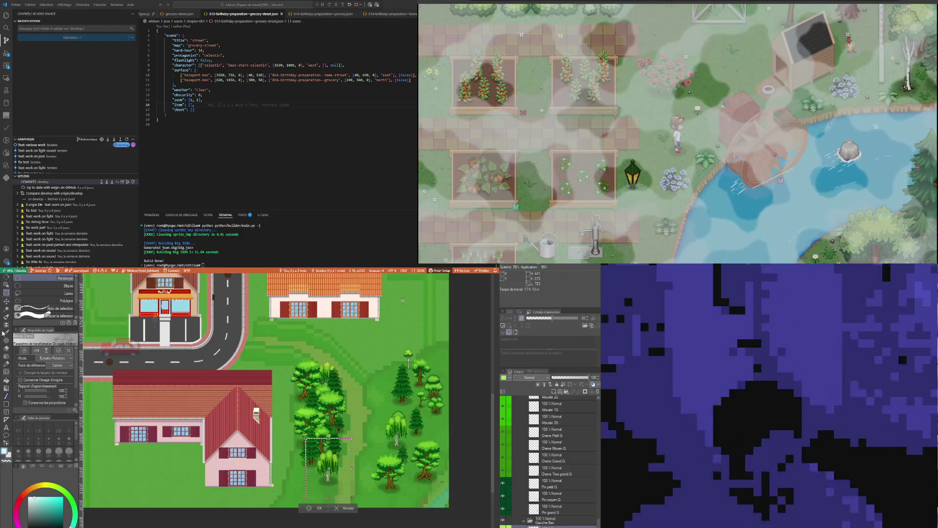
click(37, 351)
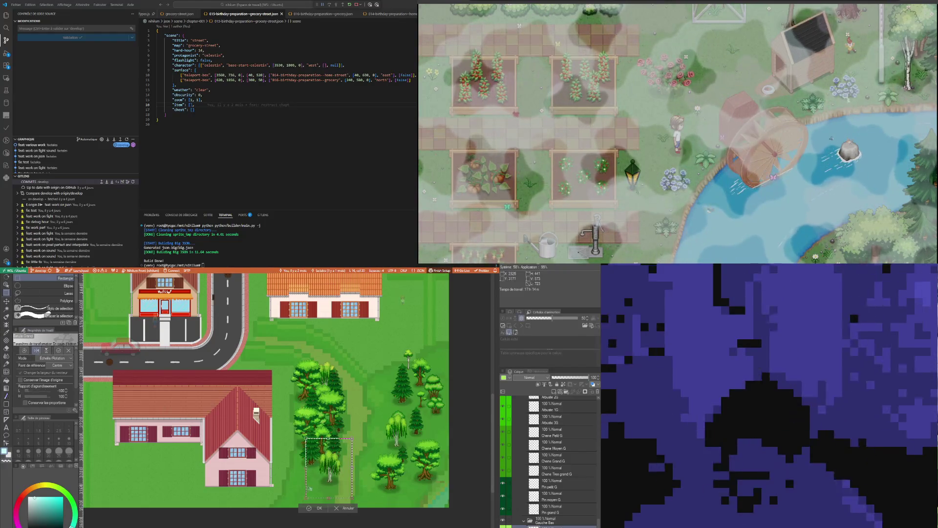
click(315, 508)
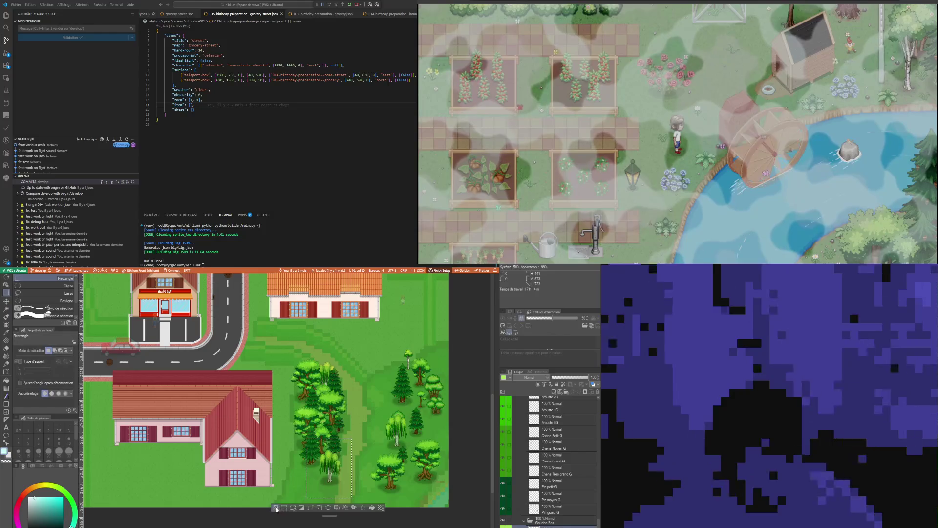
key(ctrl+d)
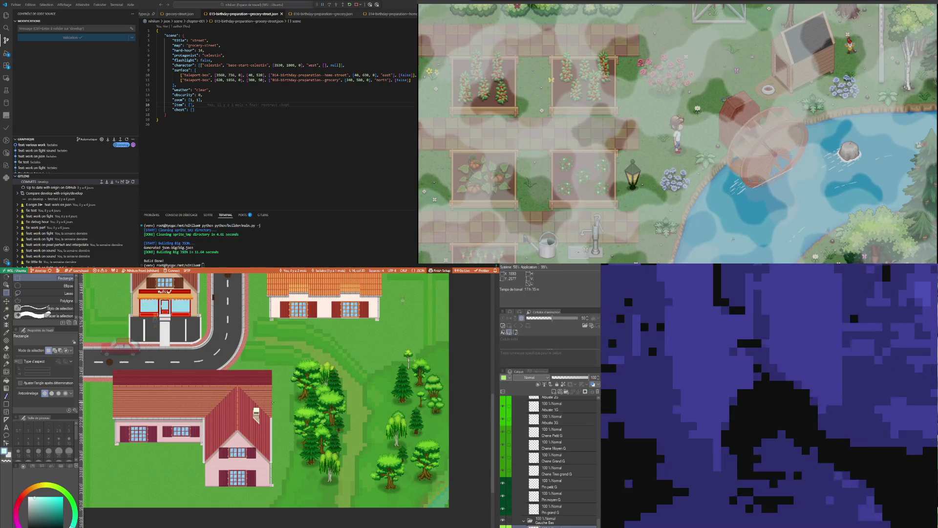
scroll(272, 402, down, 2)
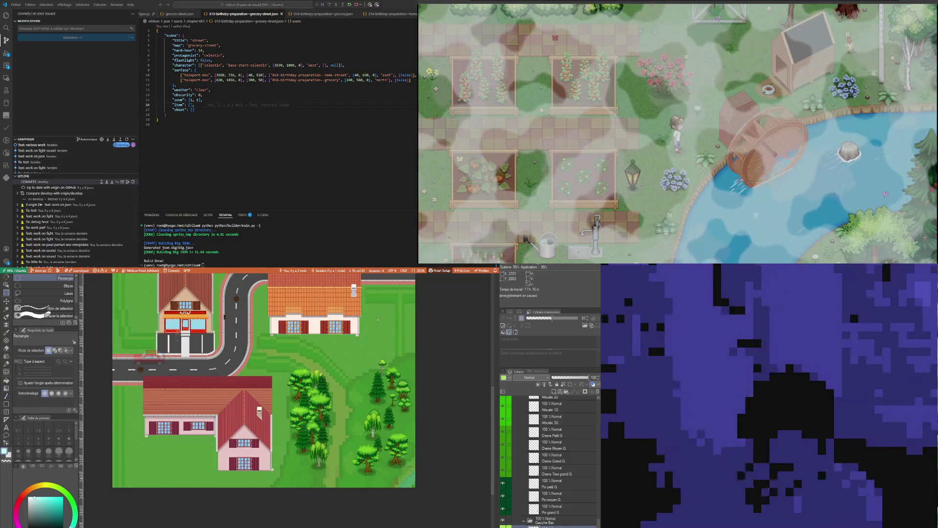
scroll(201, 402, up, 5)
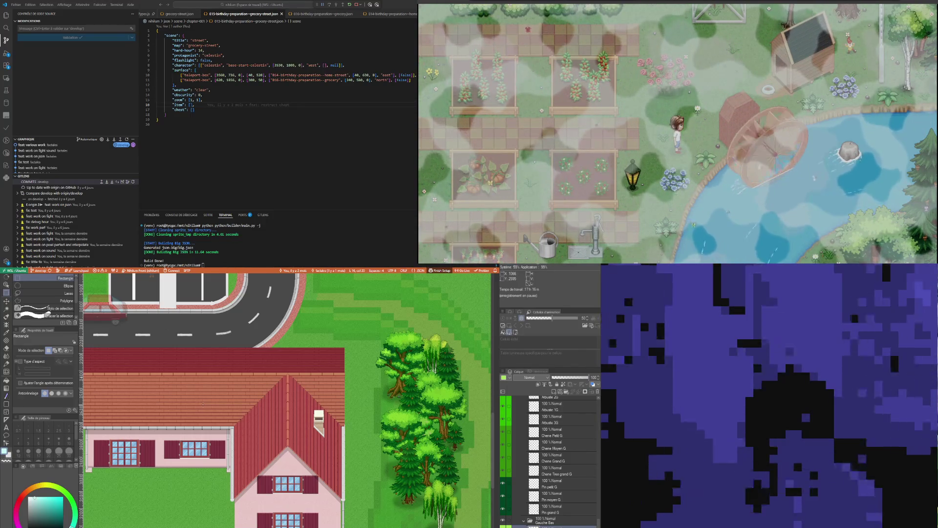
scroll(202, 404, down, 1)
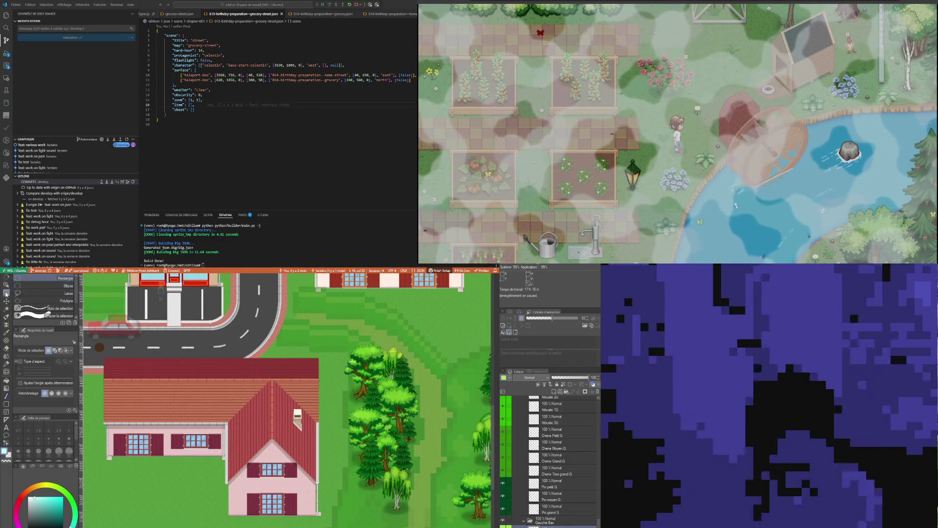
mouse_move(100, 381)
mouse_down()
mouse_move(123, 424)
mouse_move(114, 410)
mouse_move(122, 460)
mouse_move(261, 459)
mouse_up()
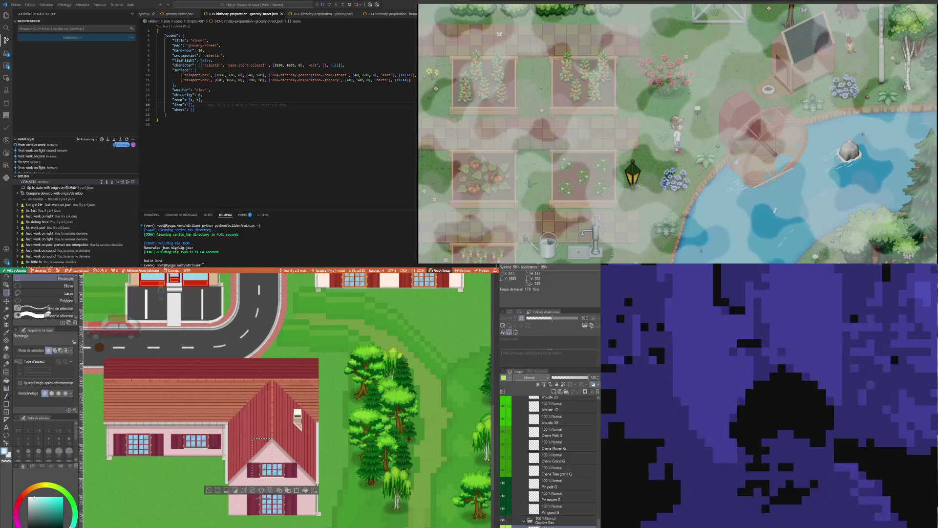
click(208, 492)
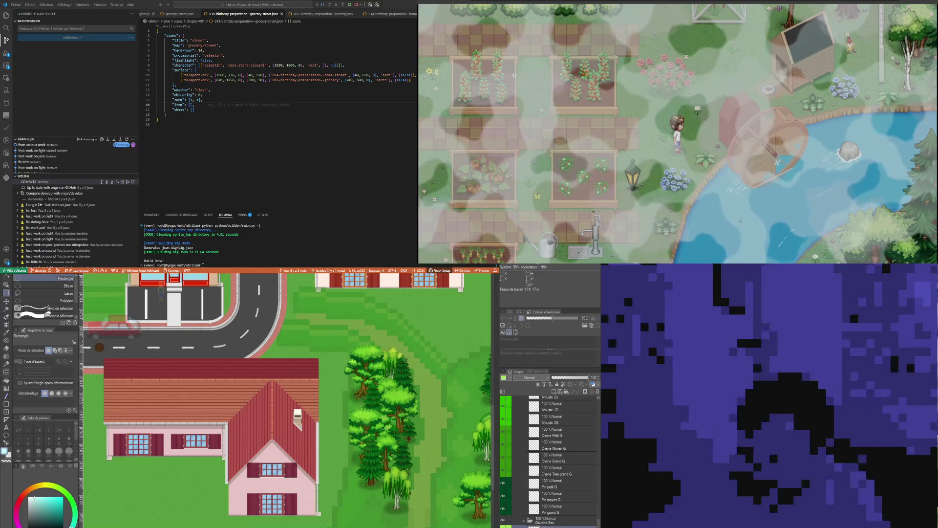
scroll(466, 428, down, 5)
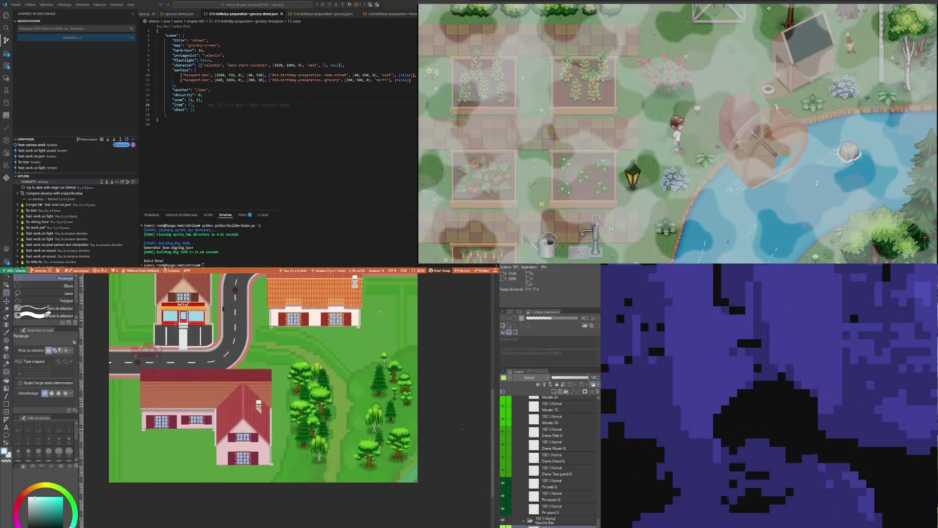
Select the lower oak's layer and move the oak up and left
scroll(323, 458, up, 4)
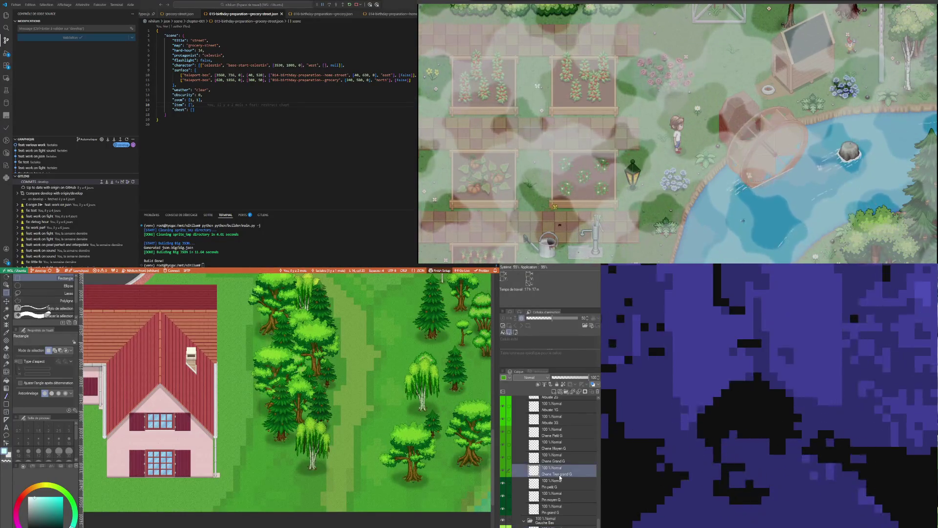
click(561, 459)
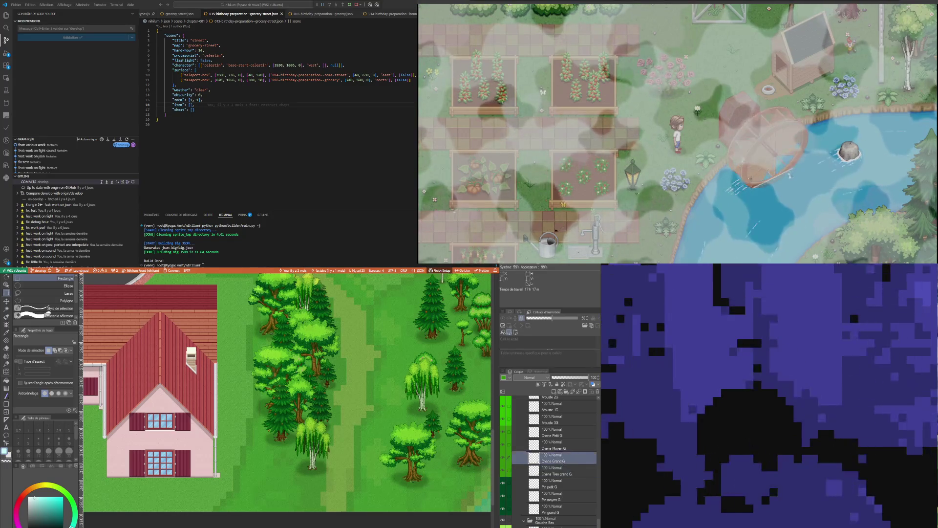
click(562, 526)
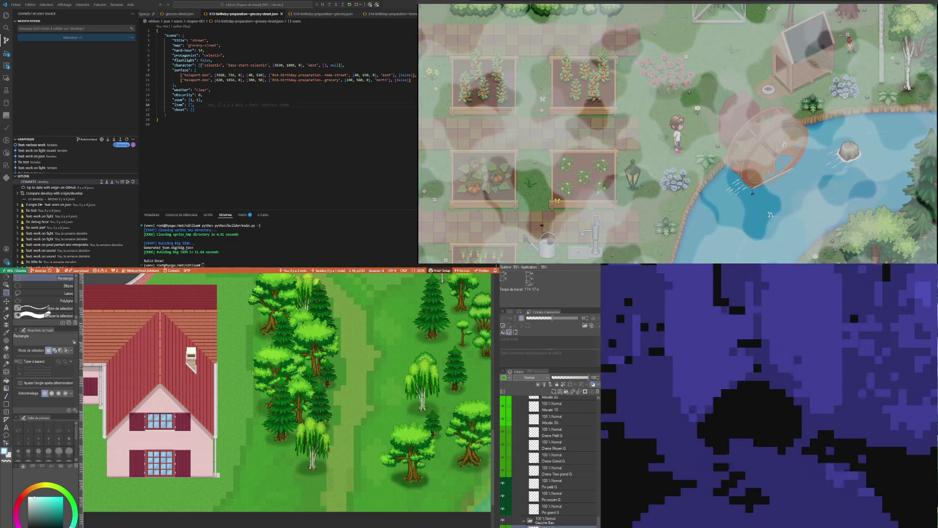
click(6, 300)
mouse_move(316, 426)
mouse_down()
mouse_move(255, 382)
mouse_move(231, 384)
mouse_up()
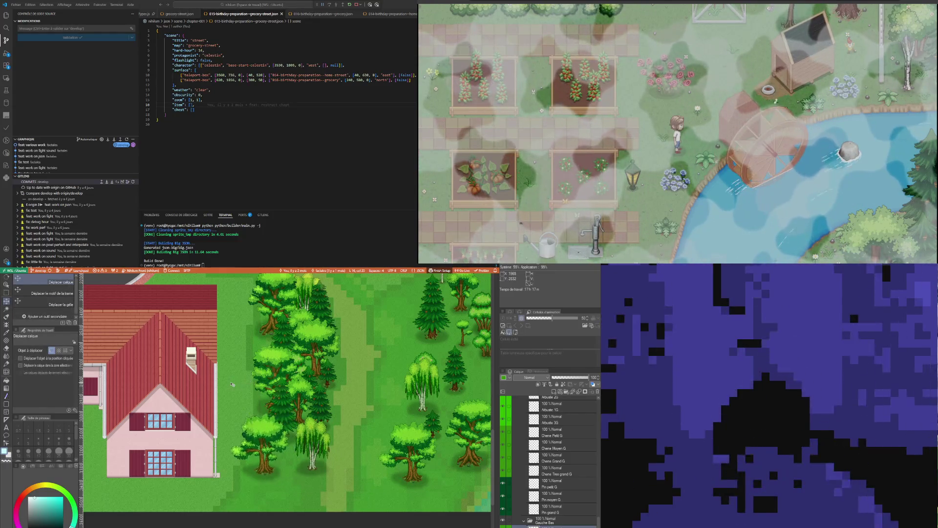
Flip the oak horizontally, then shift it right and slightly down
click(7, 293)
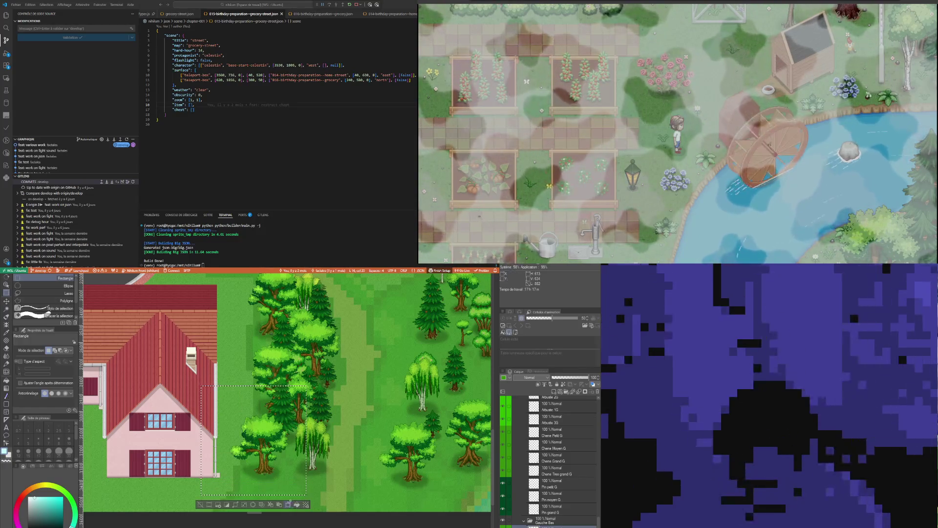
click(239, 508)
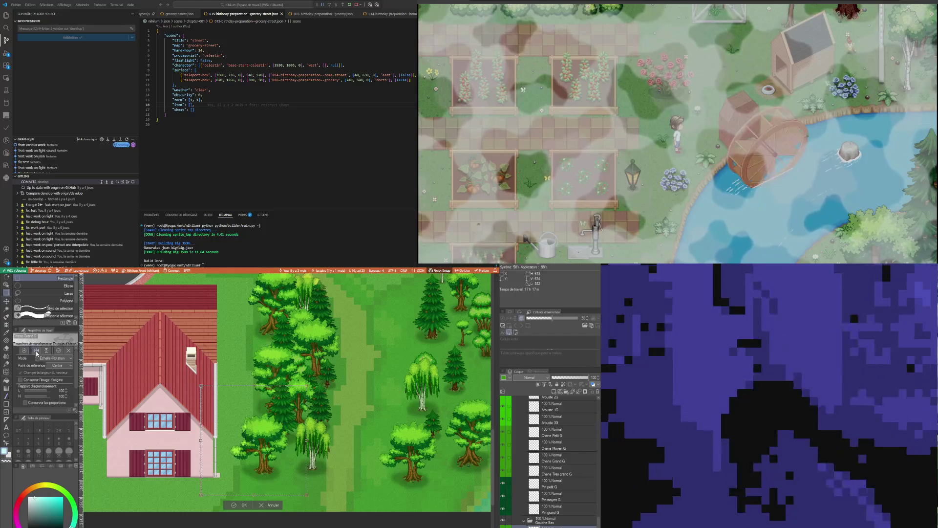
click(37, 350)
click(244, 505)
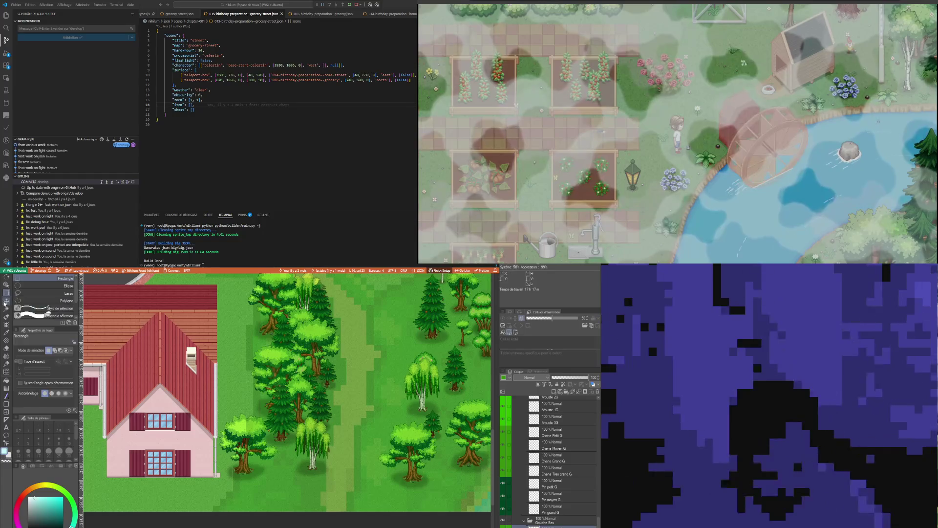
key(k)
mouse_move(254, 451)
mouse_down()
mouse_move(276, 458)
mouse_move(289, 433)
mouse_move(289, 454)
mouse_up()
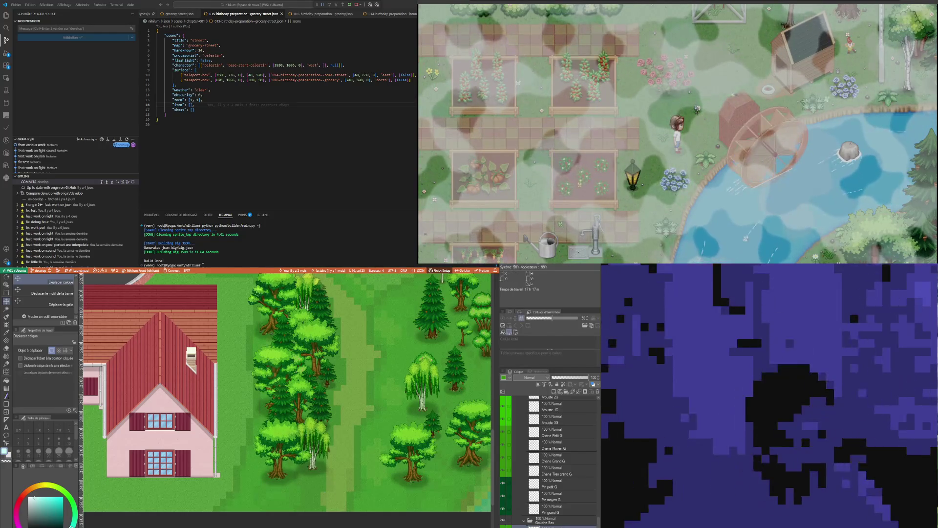